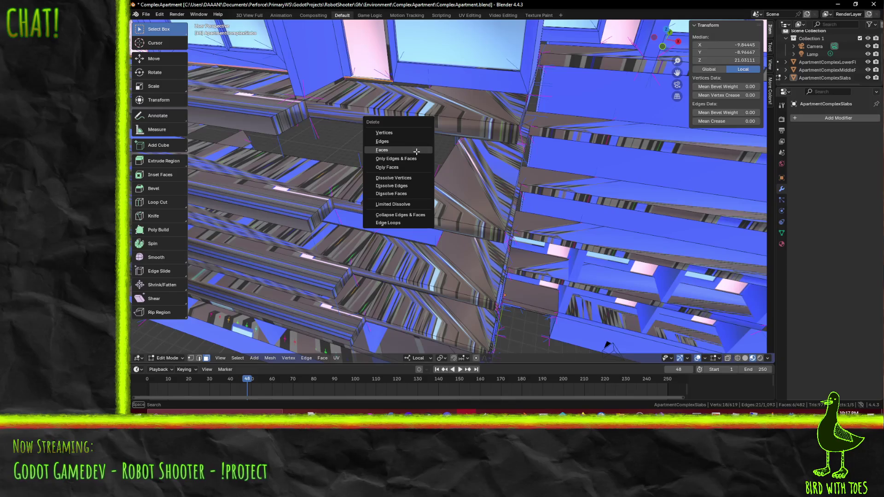
- Select the slab edge at the base of the pink window wall
scroll(up, 3)
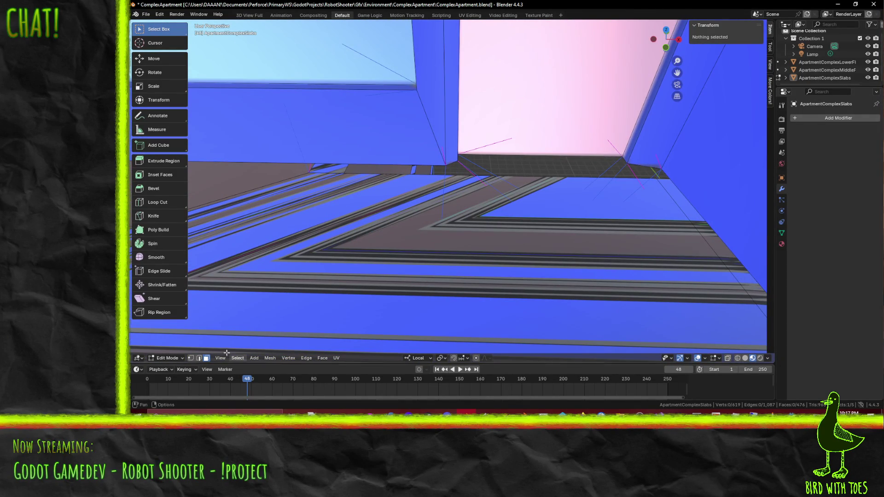
drag(277, 215, 292, 212)
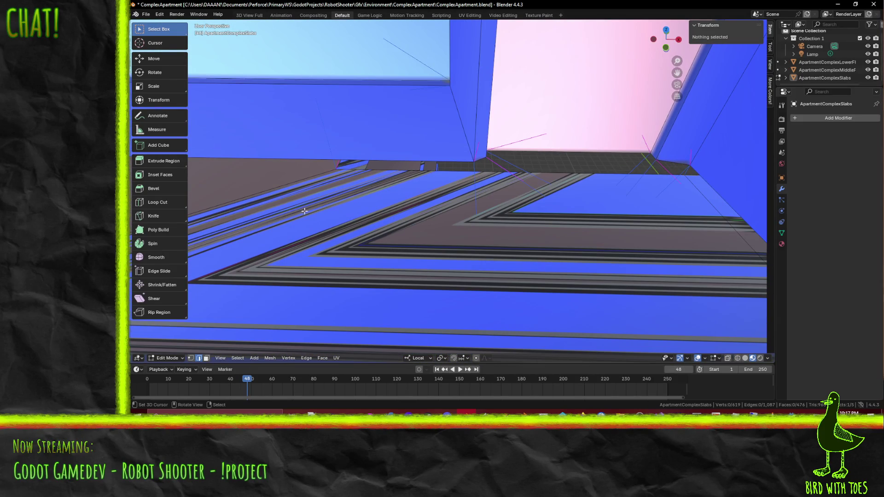
click(429, 165)
drag(430, 164, 470, 160)
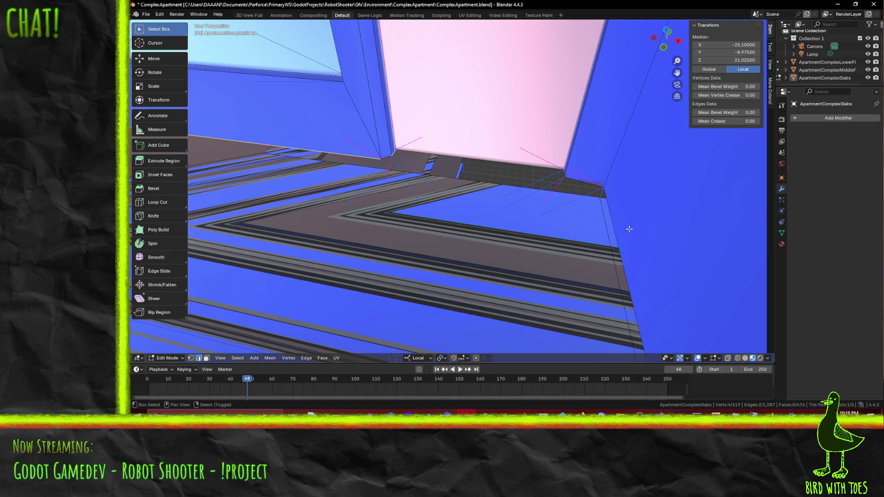
drag(581, 223, 533, 219)
- Add a second slab edge, lower the selection 0.1 on Z in Front view, then deselect all
click(533, 215)
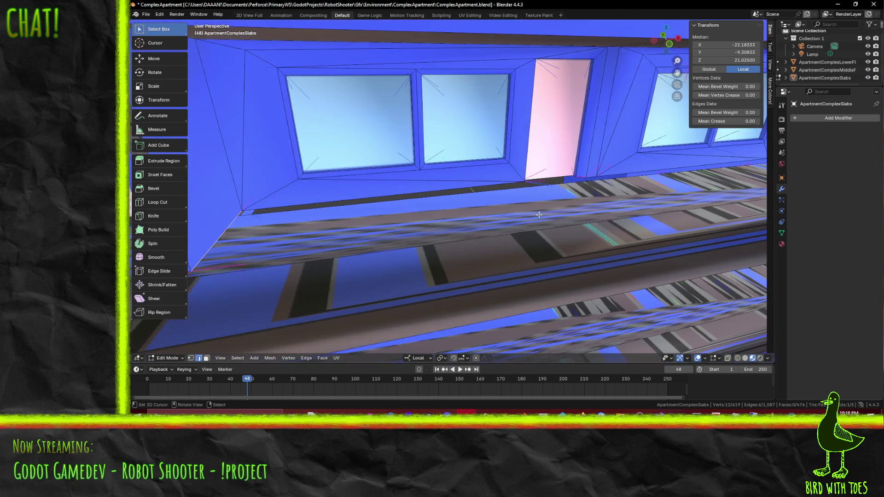
drag(578, 180, 646, 180)
drag(456, 185, 581, 217)
key(KP_1)
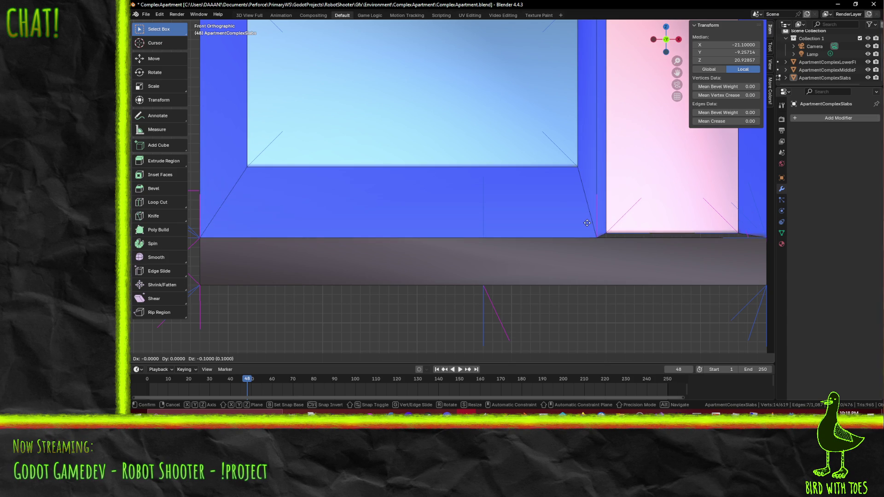
key(Return)
drag(586, 223, 389, 207)
drag(517, 295, 541, 273)
key(alt+a)
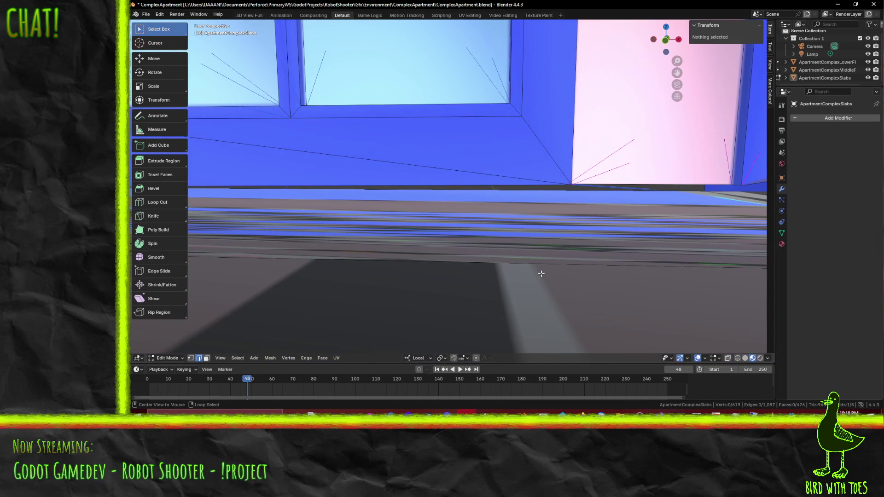
- Select the slab edge below the pink wall and lower it 0.05 on Z in Front view
click(737, 183)
drag(737, 182, 352, 258)
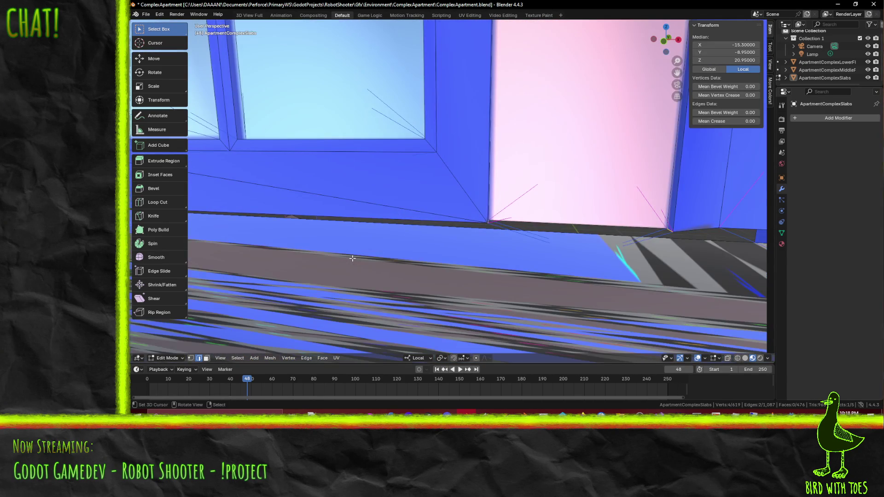
key(KP_1)
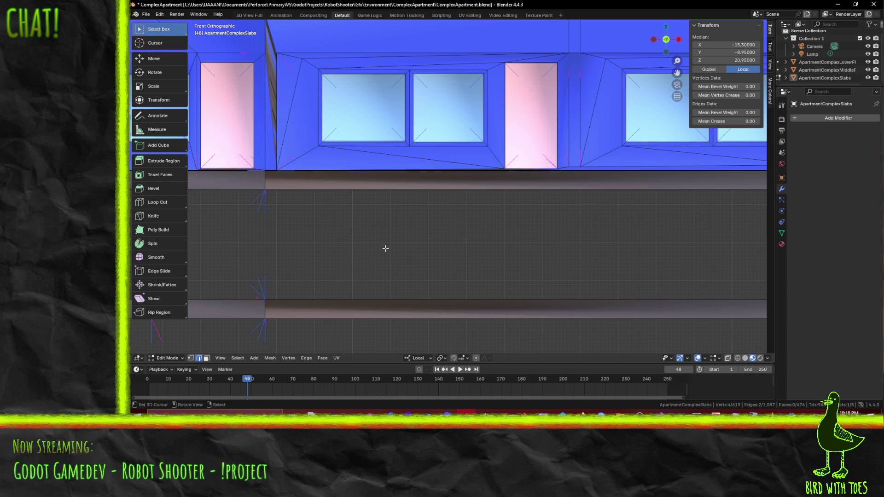
scroll(down, 3)
drag(385, 250, 433, 217)
scroll(up, 3)
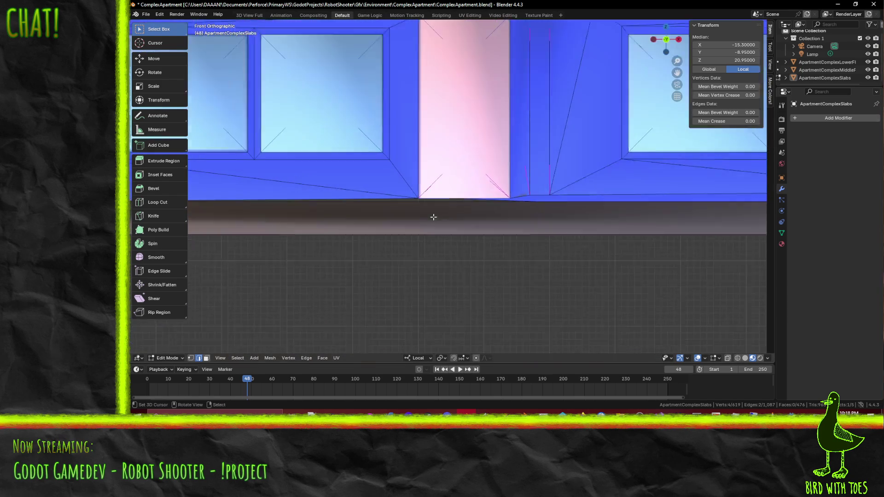
scroll(up, 3)
drag(499, 219, 471, 262)
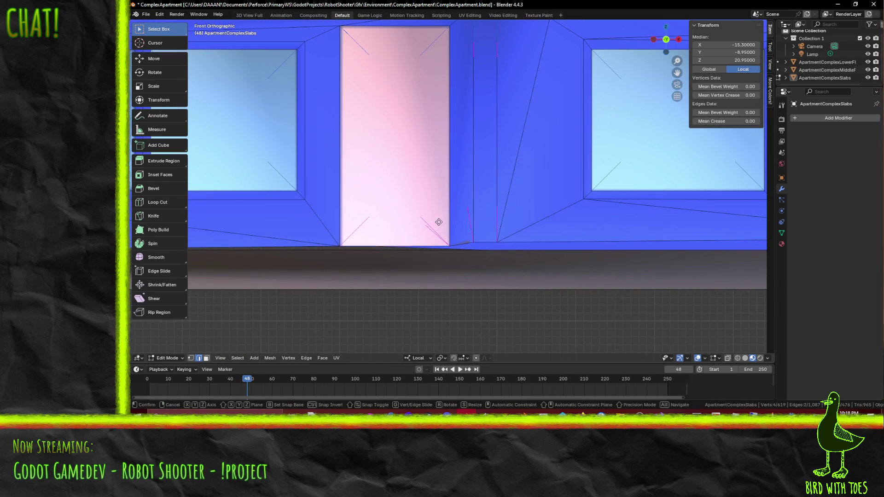
scroll(up, 3)
drag(361, 262, 482, 199)
scroll(up, 3)
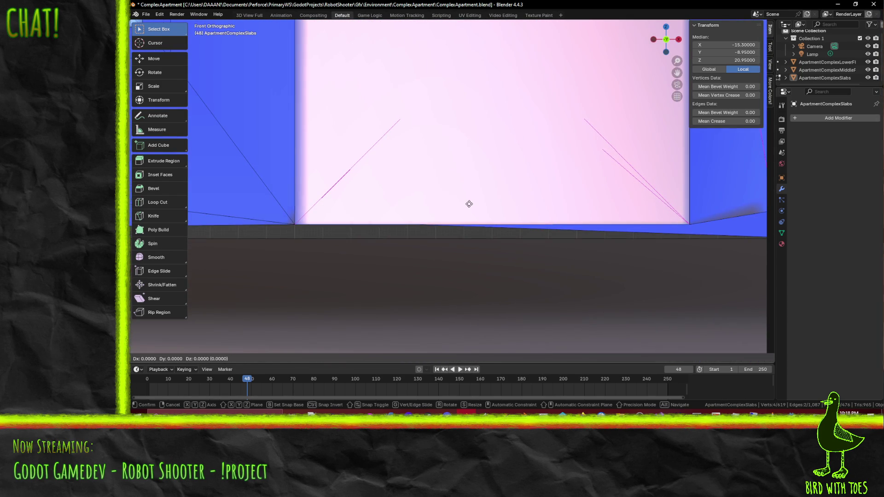
click(467, 239)
- Select the next run of wall-base edges, including those by the pink wall corner and pillar
scroll(down, 3)
drag(466, 239, 541, 247)
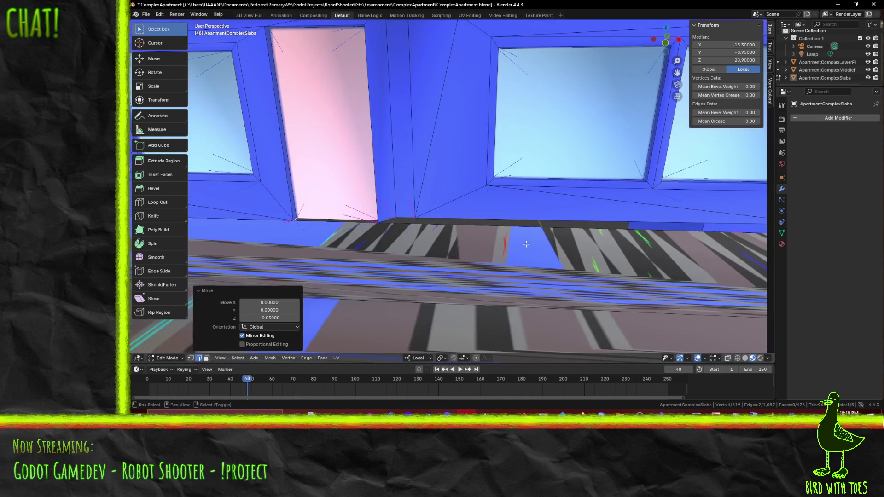
click(450, 220)
drag(407, 215, 389, 191)
click(342, 178)
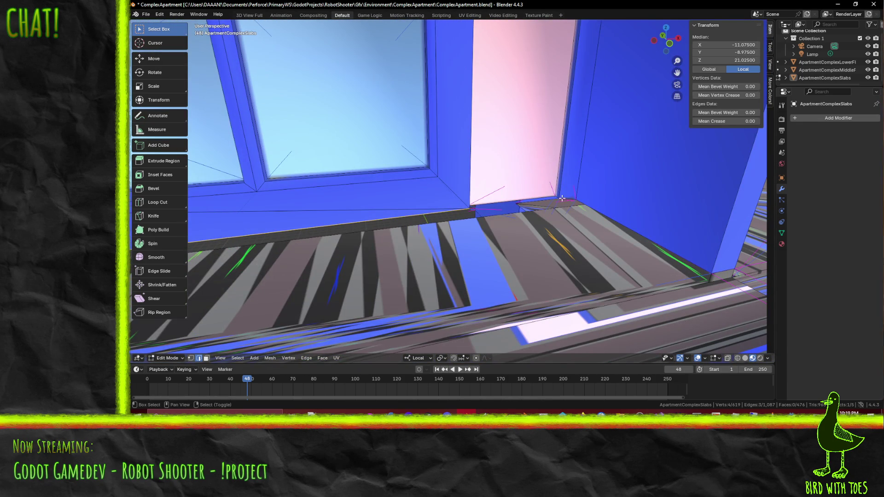
click(556, 197)
drag(556, 197, 459, 194)
drag(385, 190, 593, 205)
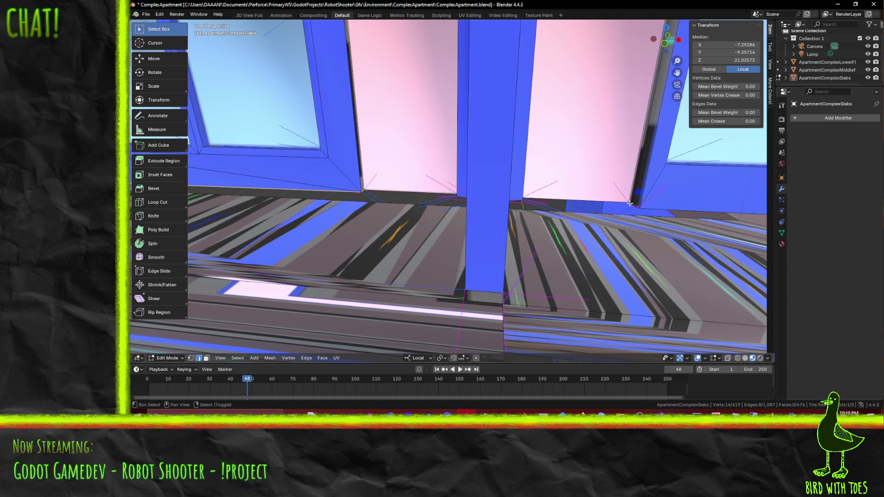
drag(647, 212, 486, 201)
click(665, 210)
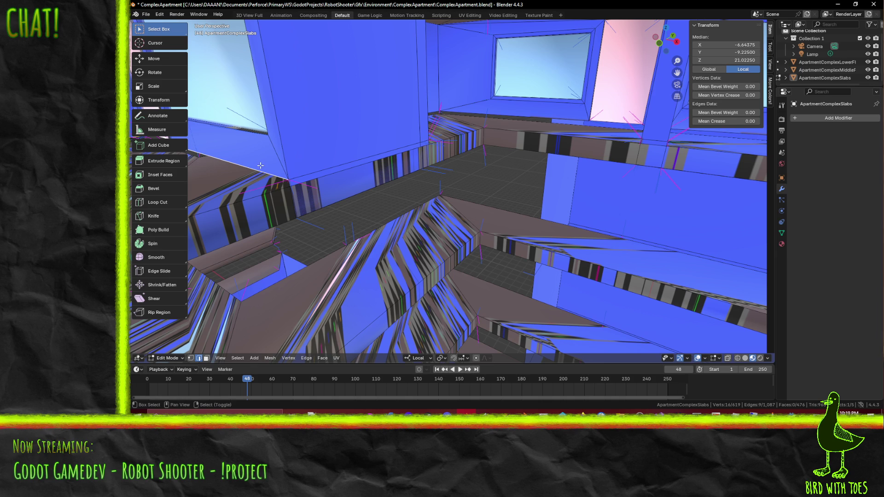
- Lower the gathered wall-base edges 0.1 on Z in Front view
drag(258, 168, 478, 156)
key(KP_1)
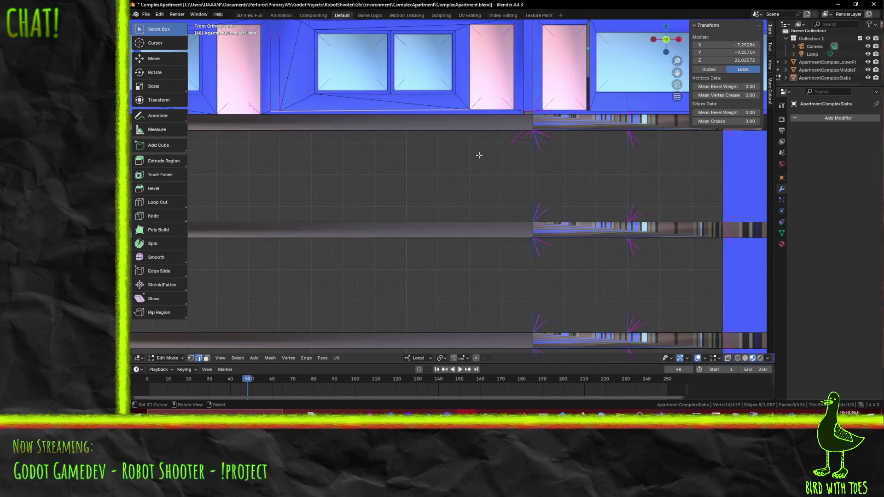
scroll(up, 3)
drag(432, 127, 443, 215)
scroll(up, 3)
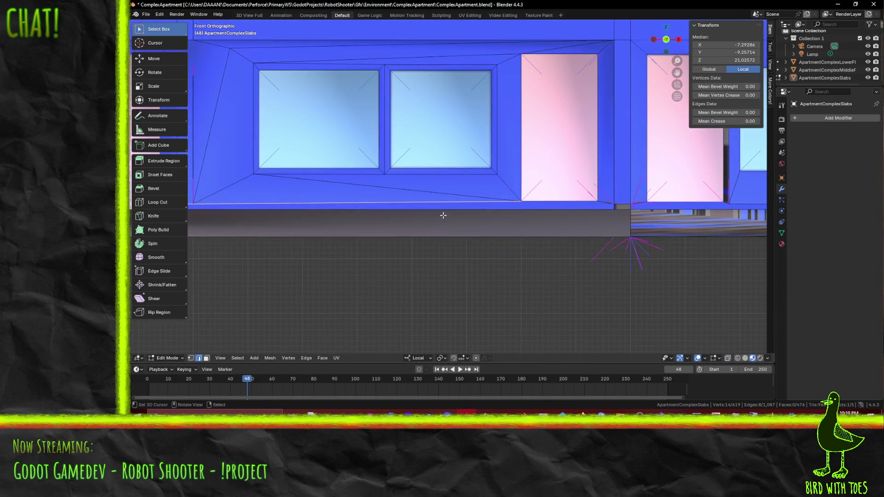
scroll(up, 3)
click(443, 219)
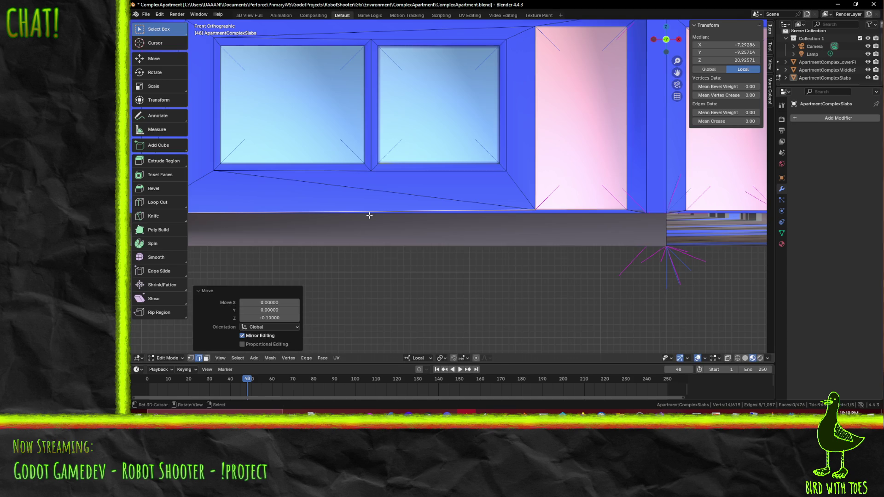
scroll(down, 3)
scroll(up, 3)
scroll(down, 3)
scroll(up, 3)
- Select the edge beneath the pink doorway and view it from the front
drag(717, 221, 547, 241)
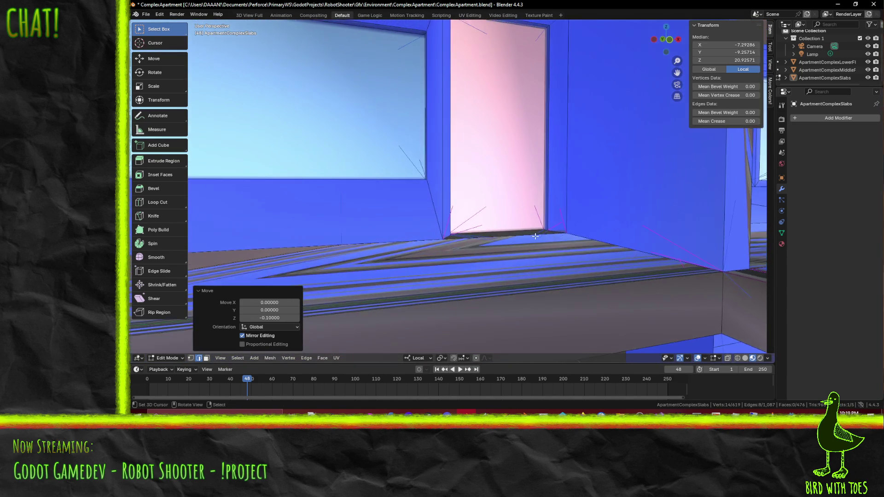
scroll(up, 3)
click(668, 282)
drag(610, 292, 518, 281)
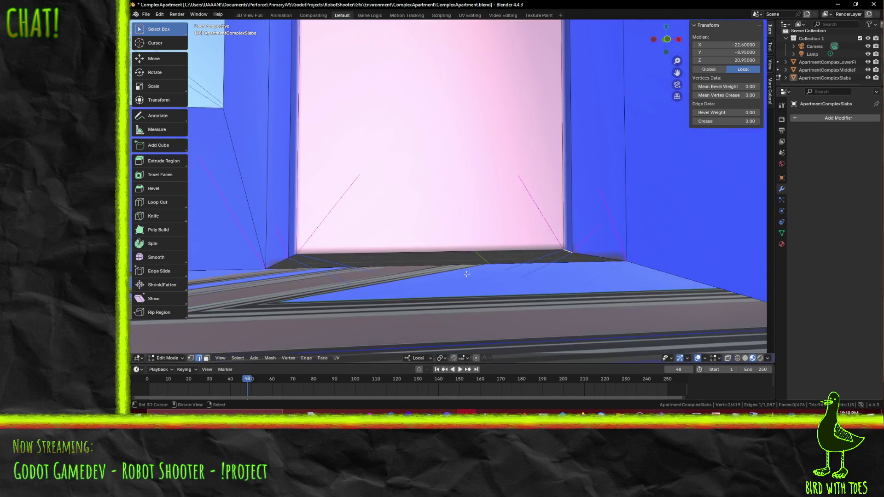
scroll(down, 3)
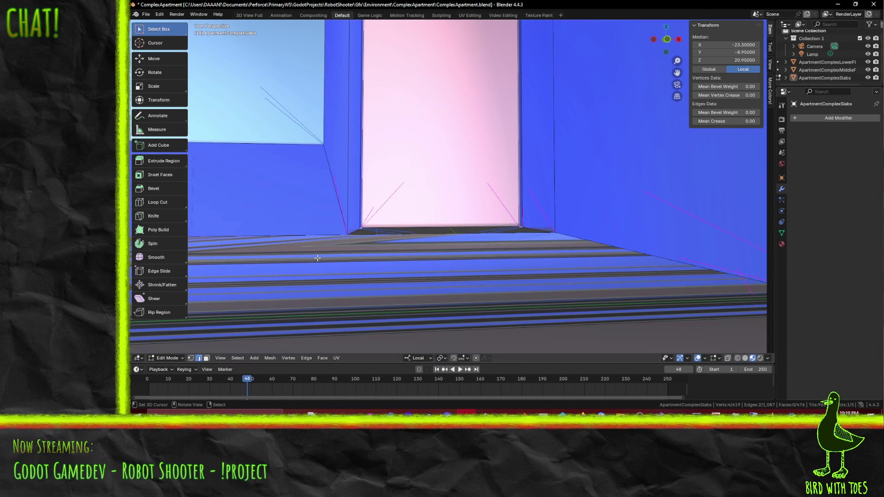
key(KP_1)
scroll(up, 3)
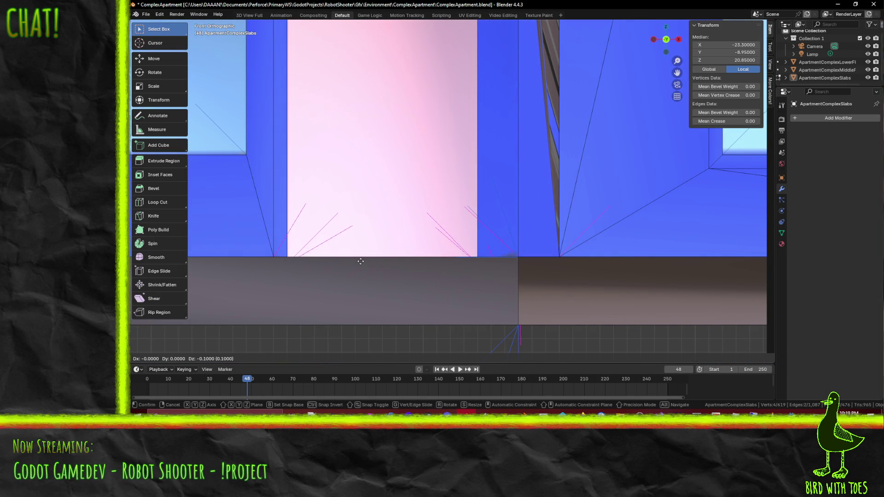
- Lower the doorway edge 0.05 on Z, then deselect all geometry
click(360, 261)
scroll(up, 3)
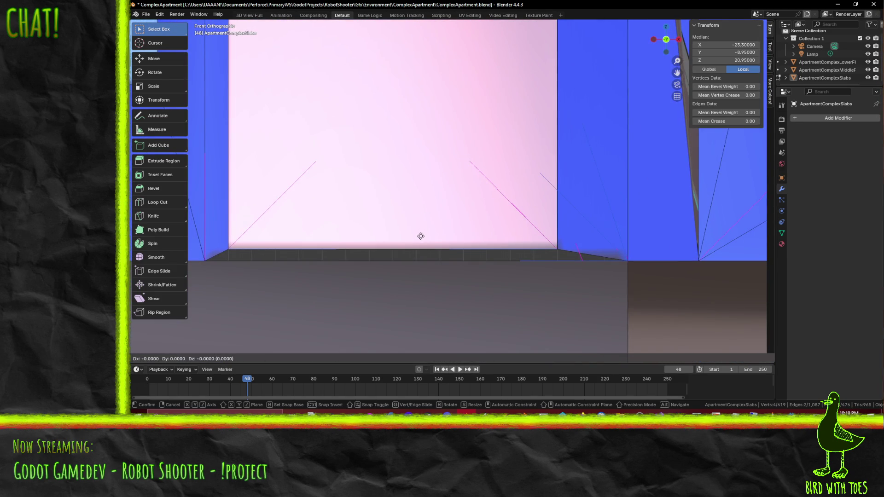
drag(420, 245, 484, 218)
key(g)
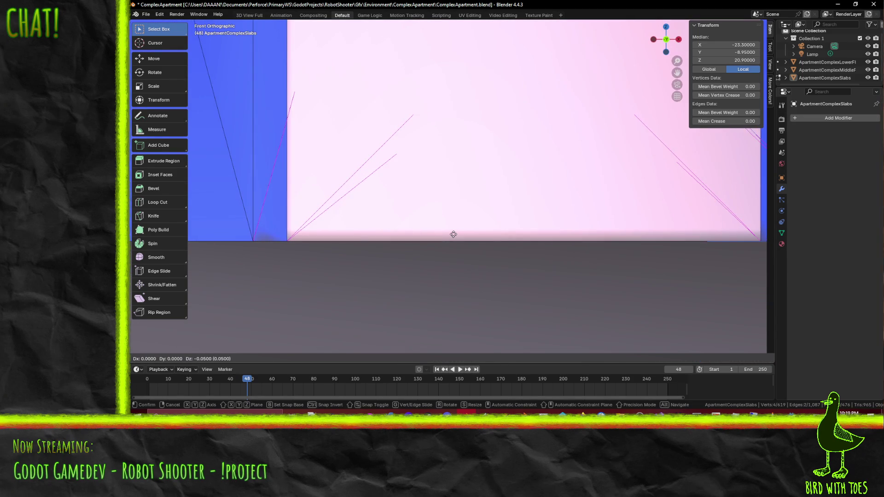
click(453, 234)
scroll(down, 3)
key(alt+a)
drag(483, 237, 267, 260)
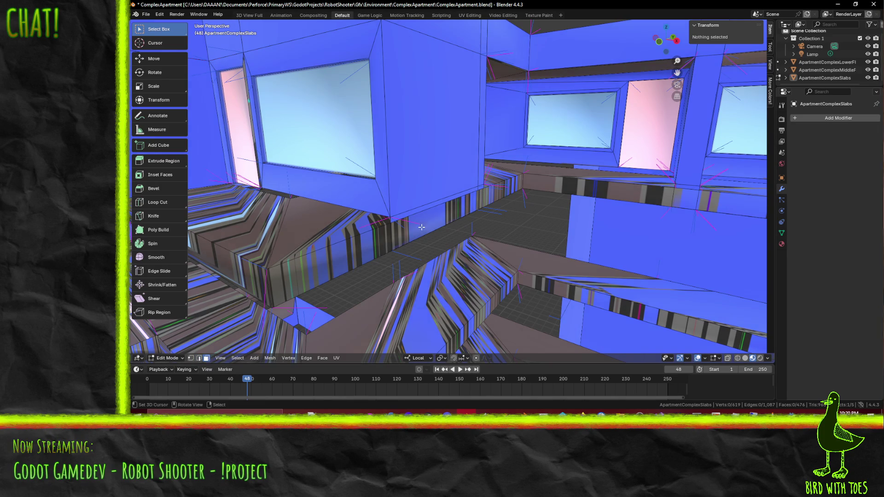
- Delete the selected faces near the window wall, then three more faces
click(399, 218)
drag(399, 218, 404, 196)
key(x)
key(x)
click(443, 190)
click(690, 217)
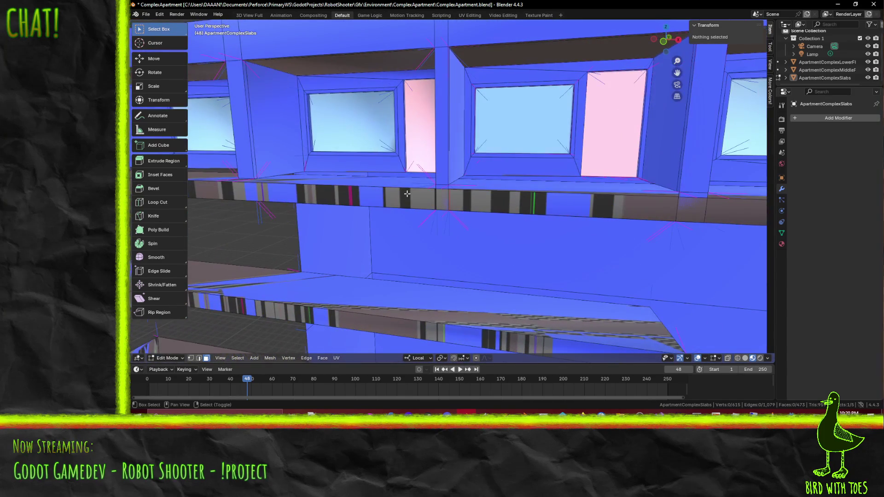
drag(695, 196, 383, 204)
click(669, 215)
drag(668, 215, 390, 212)
key(x)
click(398, 222)
- Orbit around the pink wall, blue pillar and window corner to inspect the slab edges from below
drag(575, 224, 529, 229)
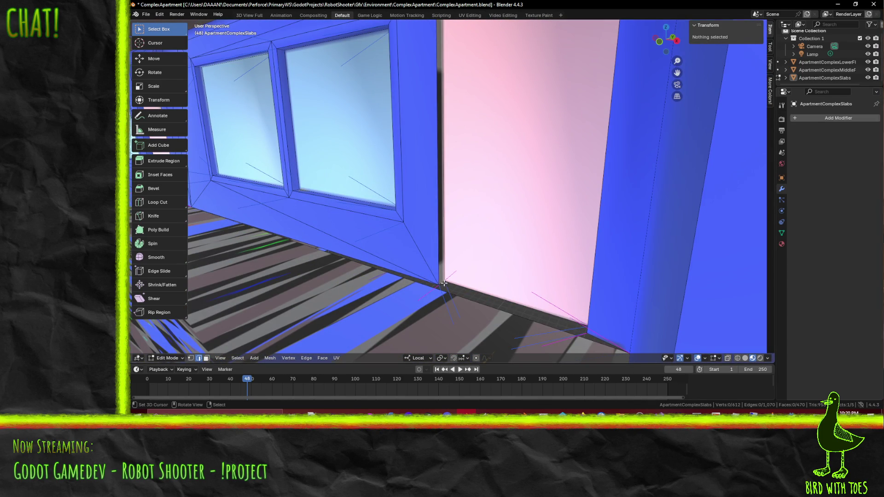
scroll(down, 3)
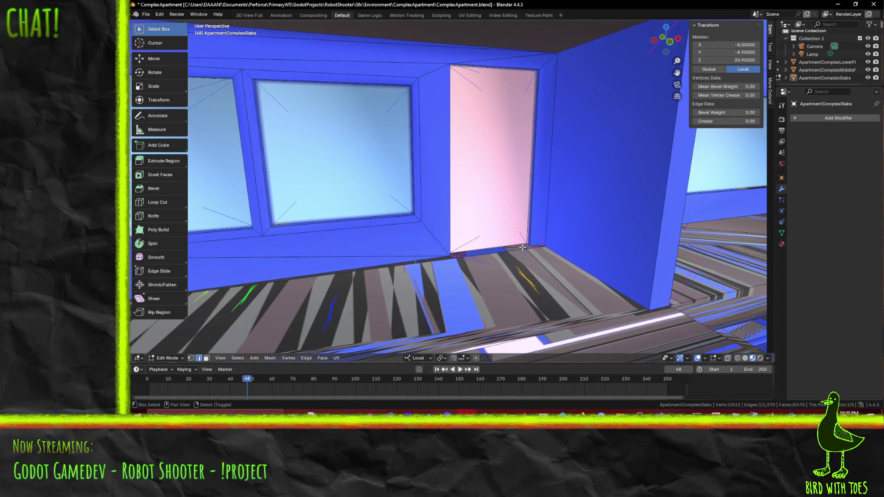
drag(575, 244, 404, 270)
scroll(up, 3)
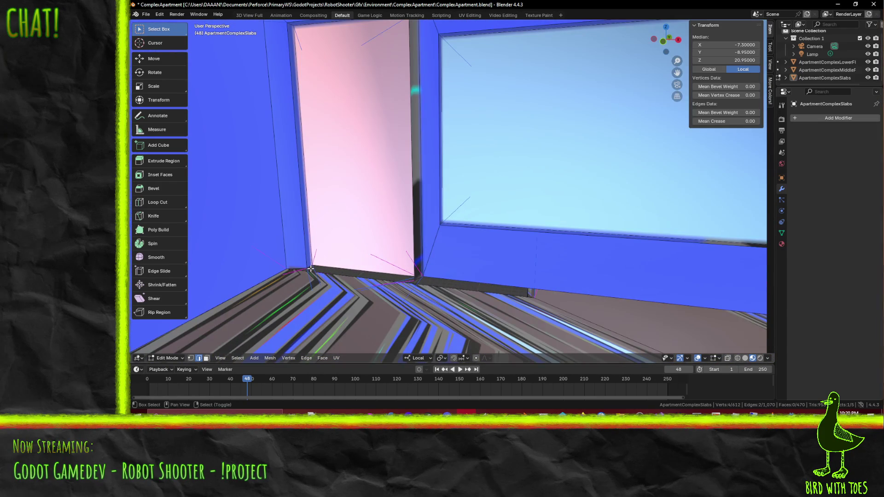
drag(310, 267, 416, 277)
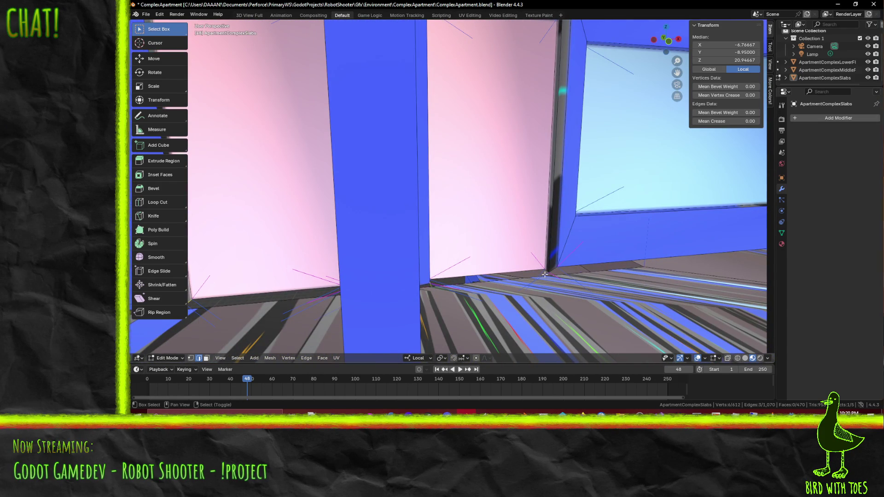
drag(602, 276, 603, 278)
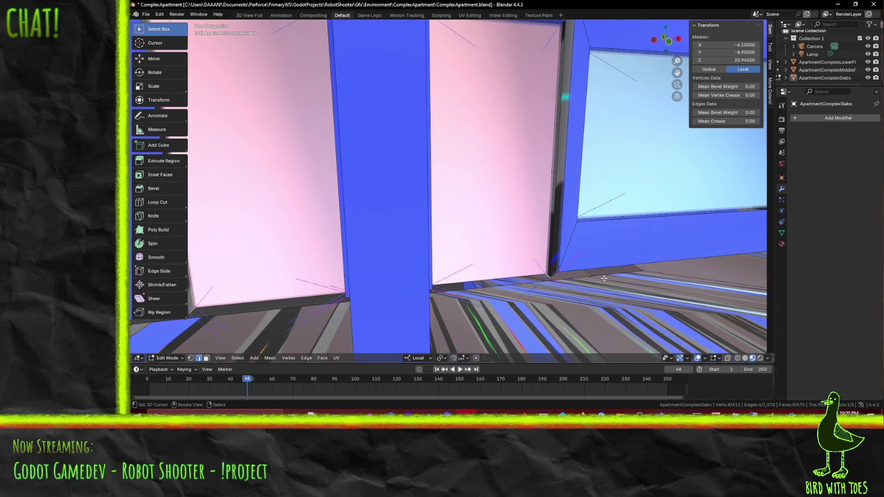
drag(679, 271, 403, 176)
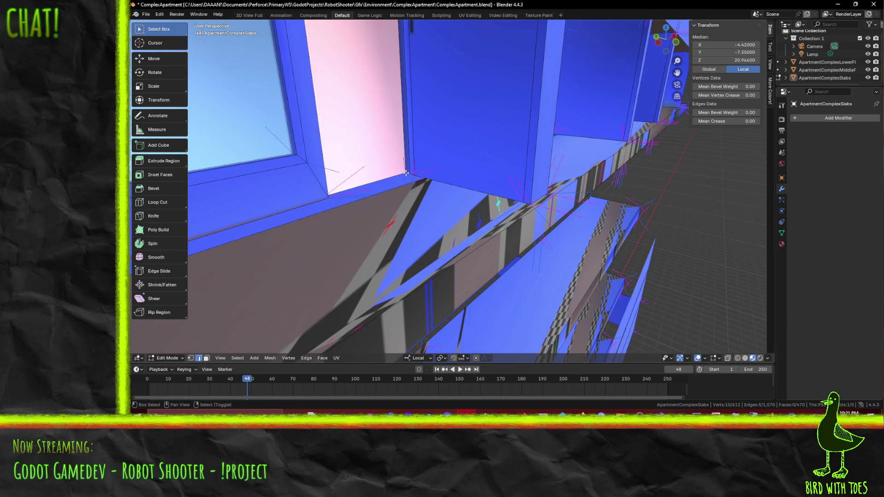
drag(465, 176, 427, 242)
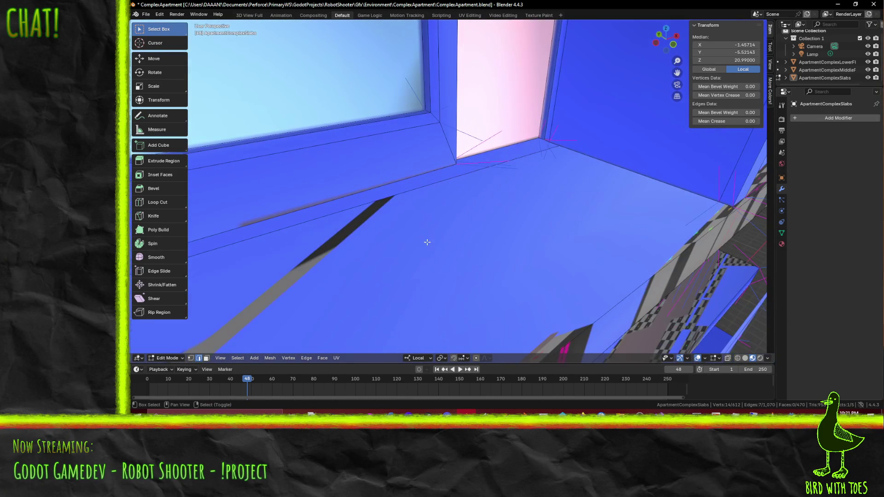
drag(540, 140, 277, 155)
- Add a column base edge and lower the selected edges 0.1 on Z in Front view
click(377, 158)
drag(377, 158, 458, 175)
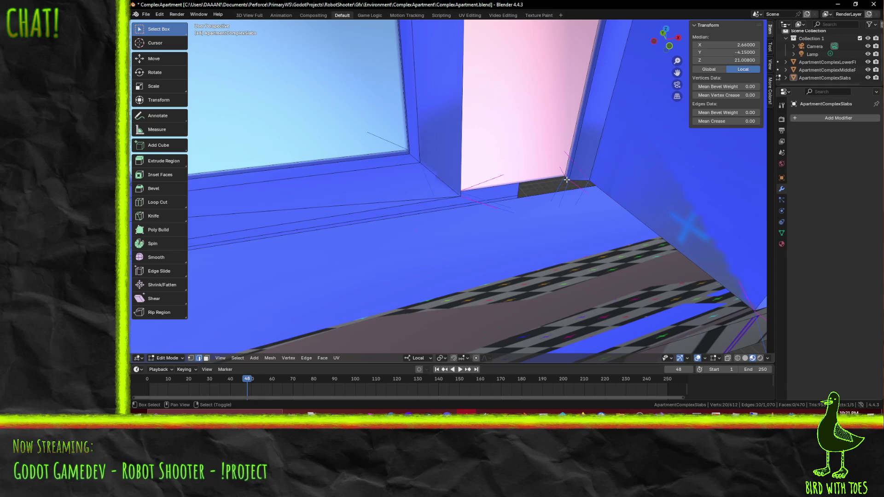
drag(566, 178, 497, 183)
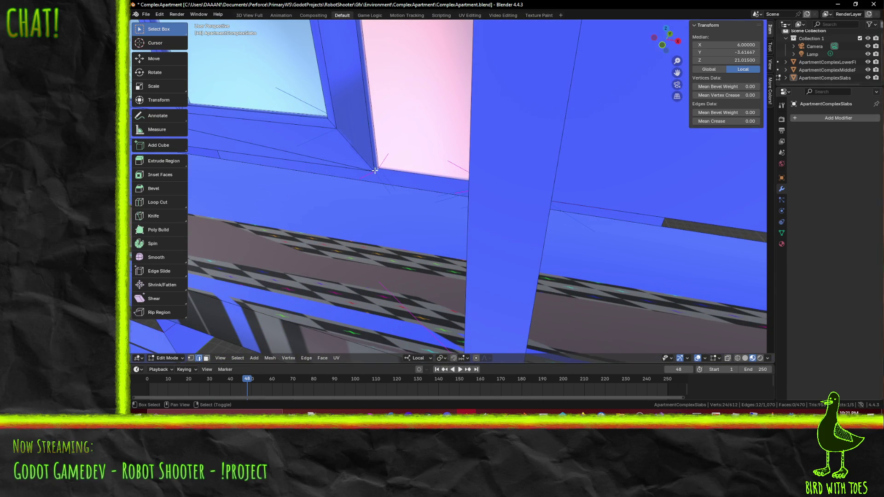
drag(597, 222, 408, 185)
key(KP_1)
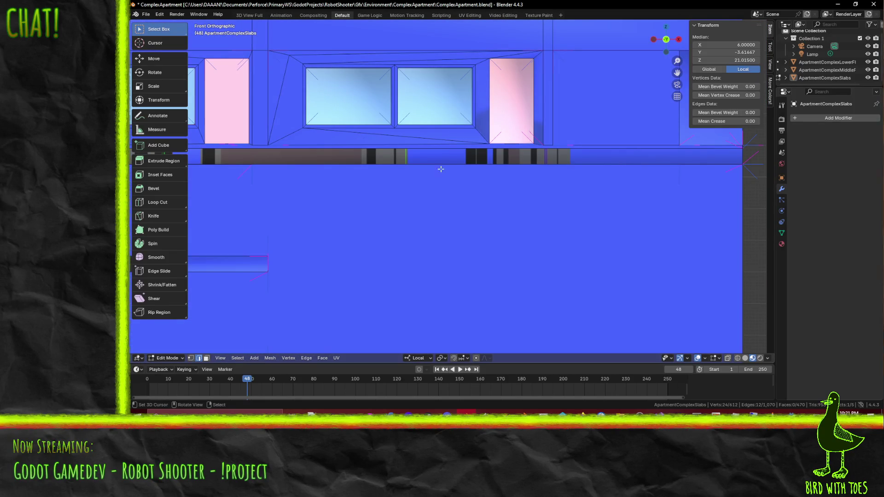
scroll(up, 3)
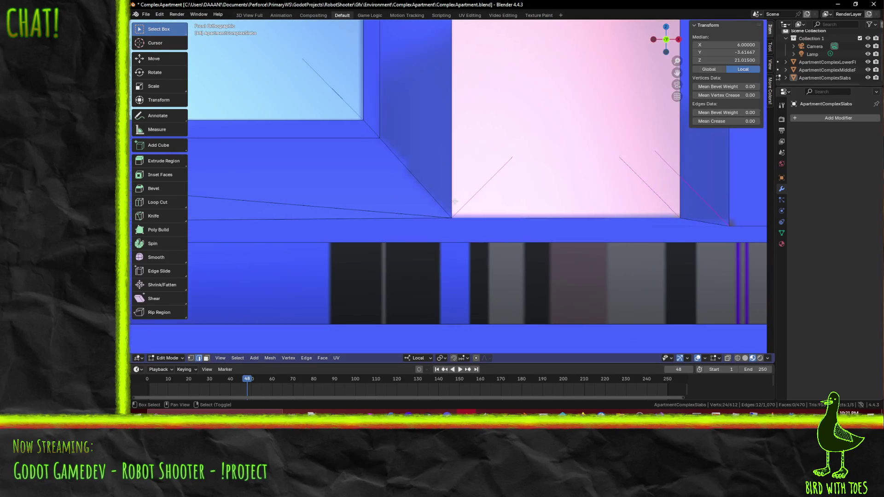
scroll(up, 3)
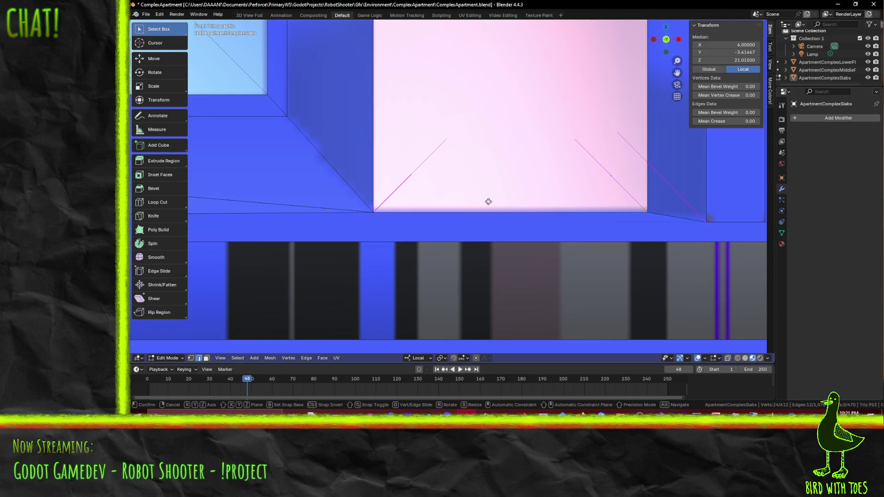
key(Return)
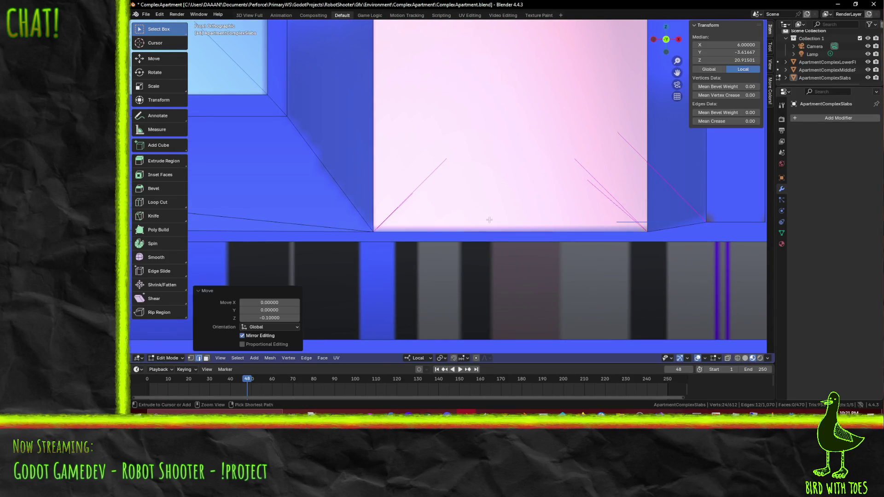
scroll(up, 3)
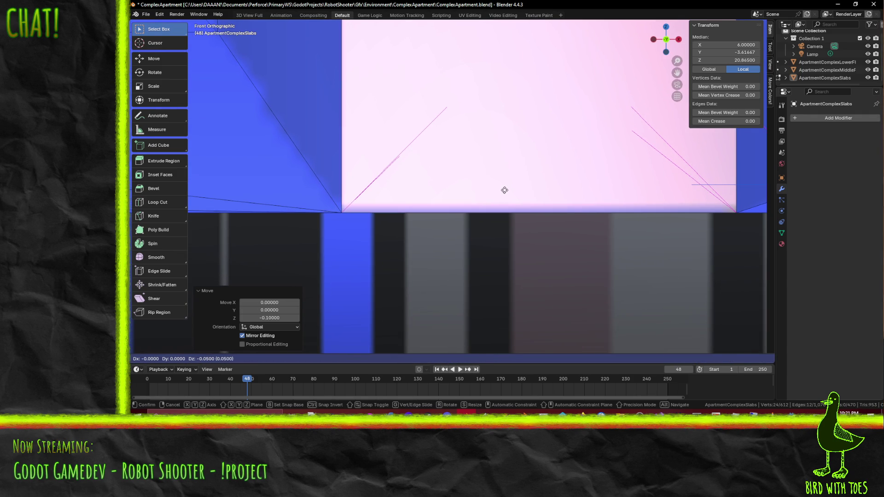
key(Escape)
scroll(up, 3)
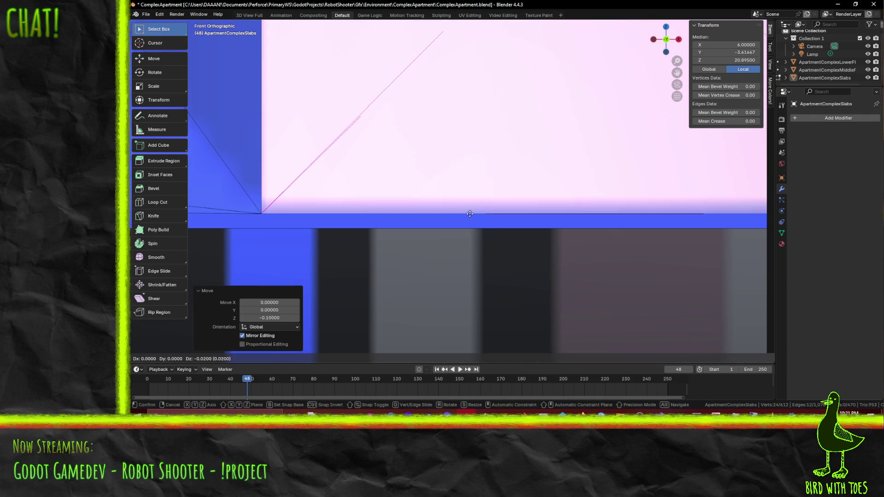
drag(468, 229, 432, 244)
- Lower the next column's base edge 0.1 on Z
click(459, 214)
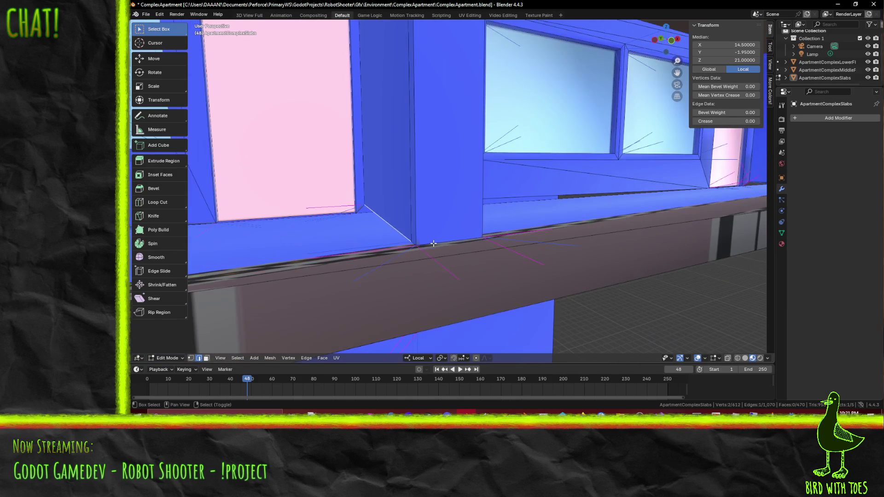
drag(510, 240, 521, 193)
drag(598, 184, 502, 178)
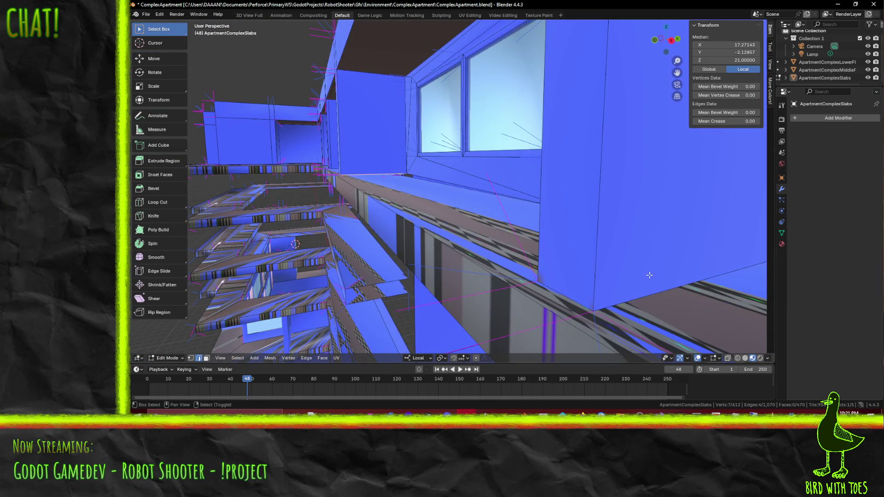
drag(649, 275, 416, 210)
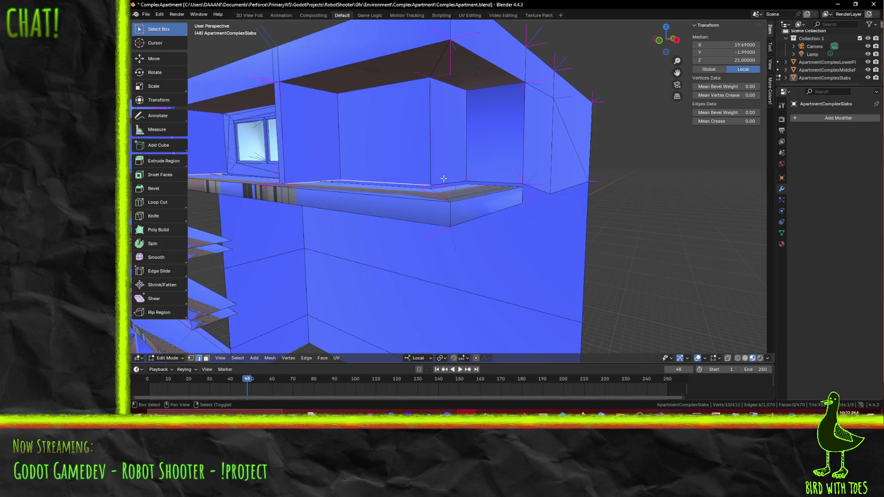
drag(498, 182, 422, 194)
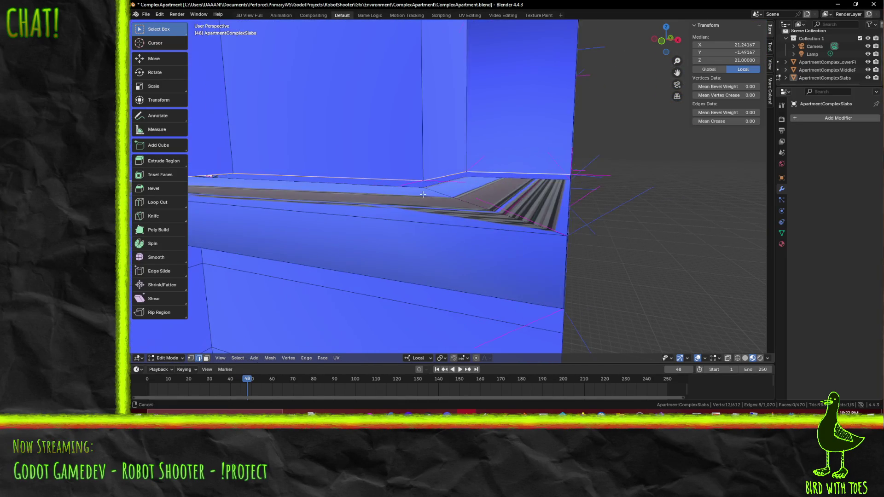
key(KP_1)
scroll(up, 3)
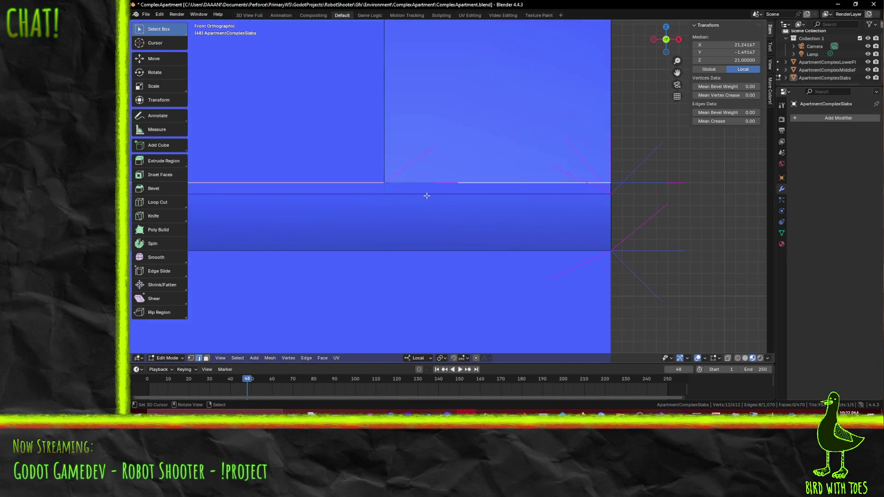
key(Return)
scroll(down, 3)
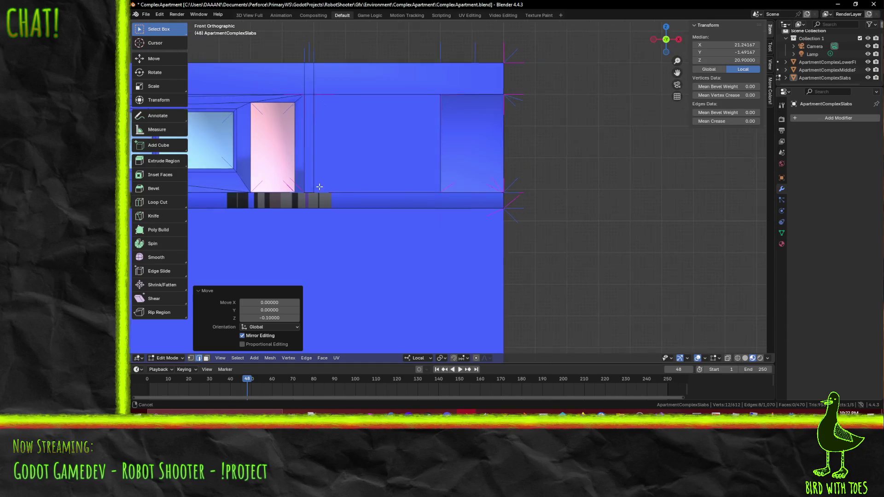
scroll(up, 3)
drag(536, 204, 506, 185)
- Select three more column base edges and lower them 0.1 on Z
click(497, 186)
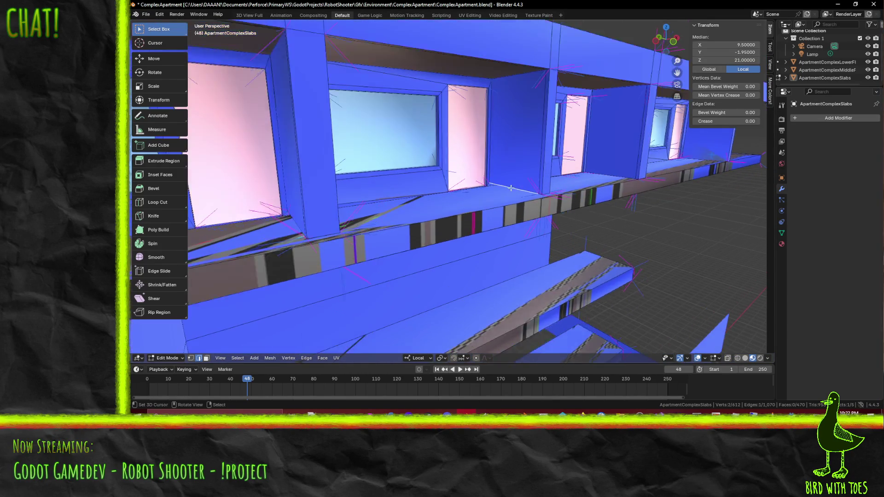
scroll(up, 3)
drag(546, 226, 341, 200)
click(341, 200)
drag(434, 207, 547, 236)
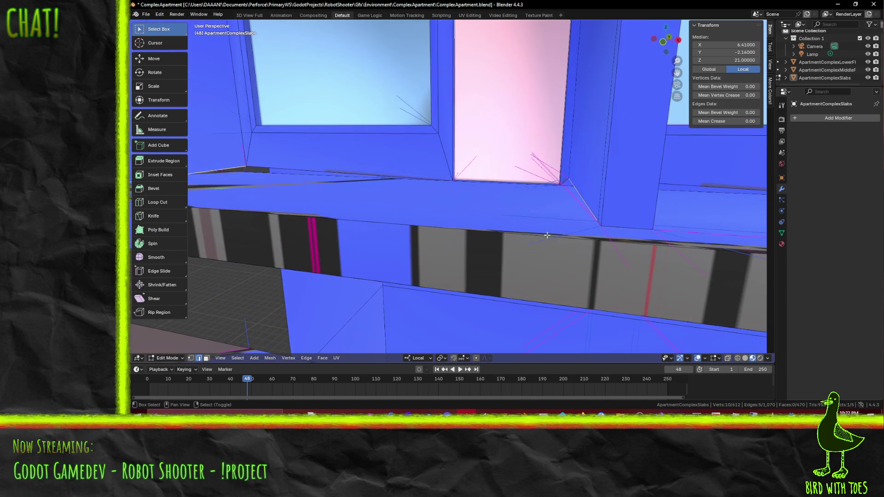
click(618, 227)
drag(618, 227, 618, 226)
key(KP_1)
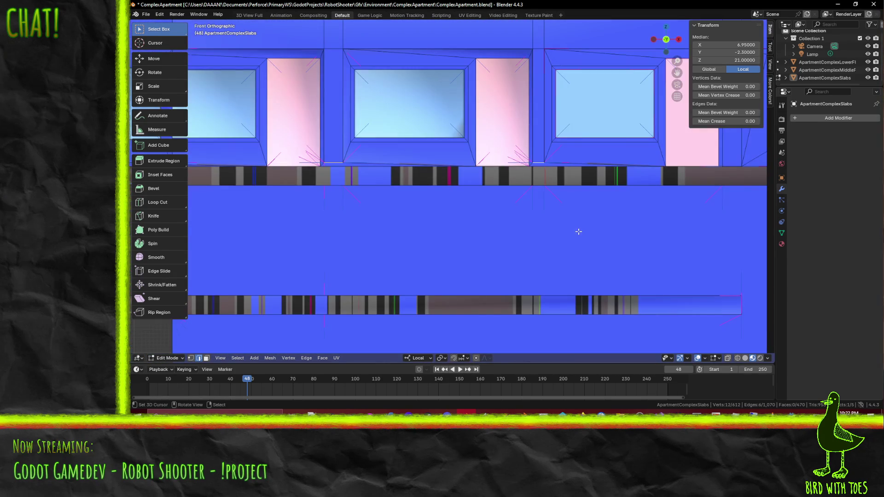
scroll(up, 3)
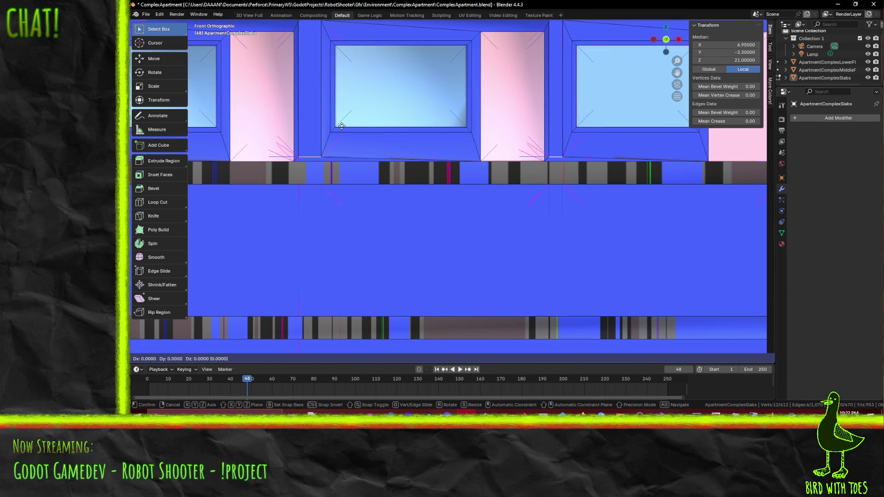
key(Return)
- Deselect all, review the window row, and select a ceiling vertex
drag(342, 130, 454, 178)
drag(372, 159, 466, 206)
drag(388, 172, 416, 191)
drag(478, 210, 470, 206)
key(alt+a)
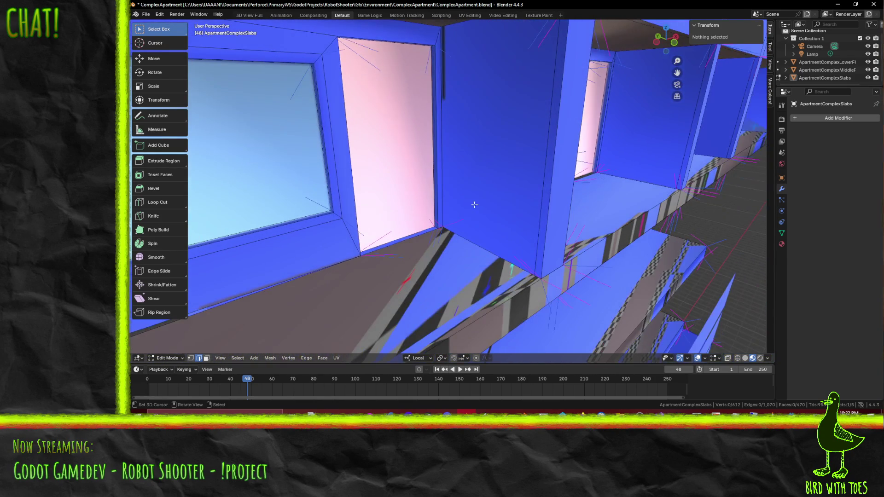
drag(528, 212, 489, 169)
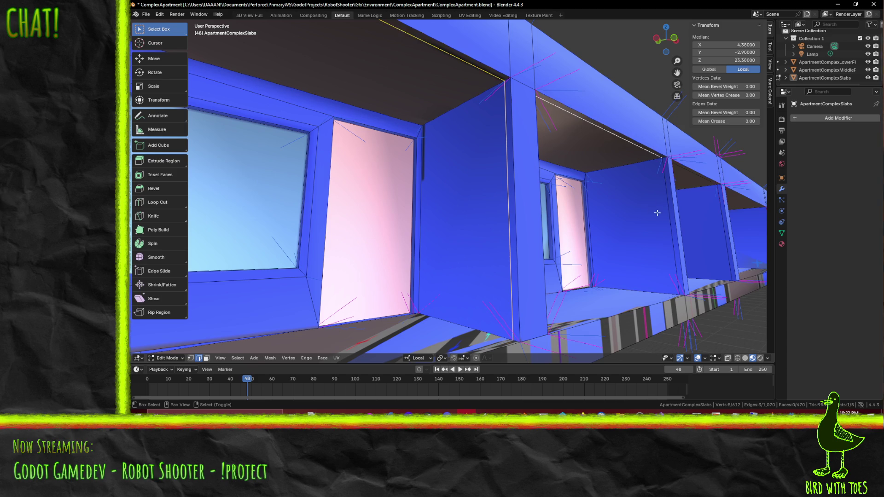
drag(662, 218, 571, 223)
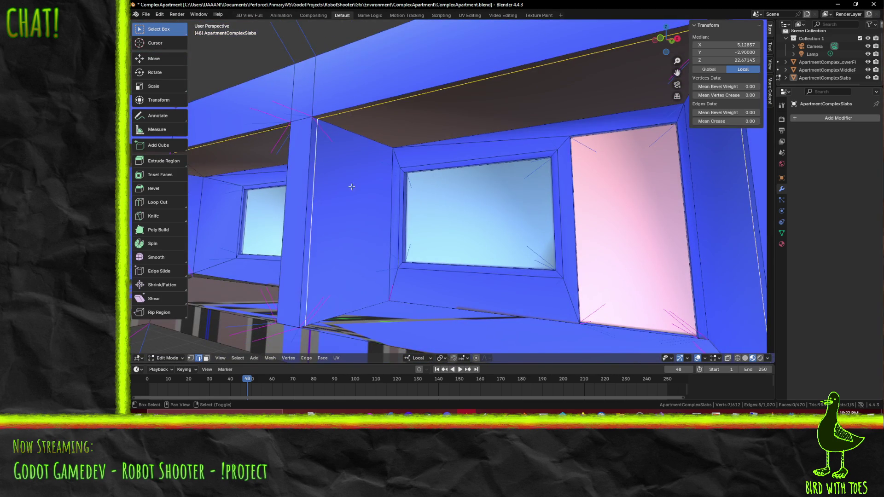
drag(339, 190, 483, 165)
click(356, 118)
drag(355, 118, 383, 157)
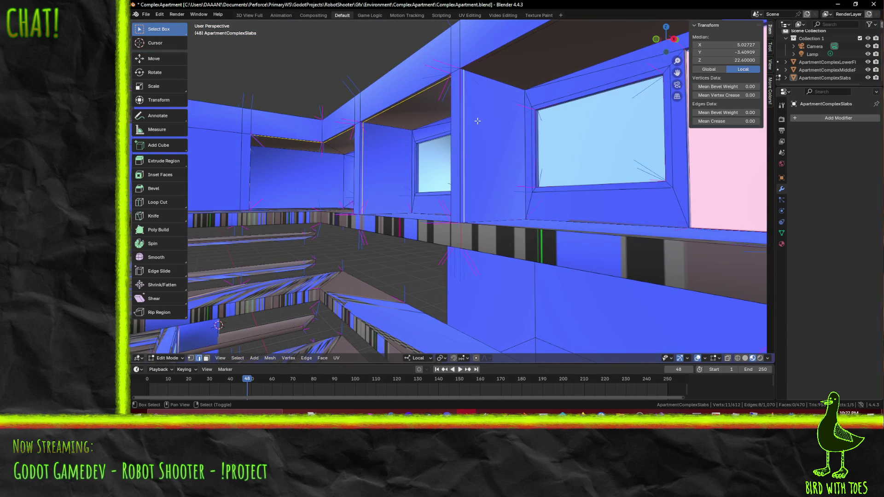
drag(502, 60, 398, 191)
- Dissolve the selected roof edges and orbit to inspect the result
key(x)
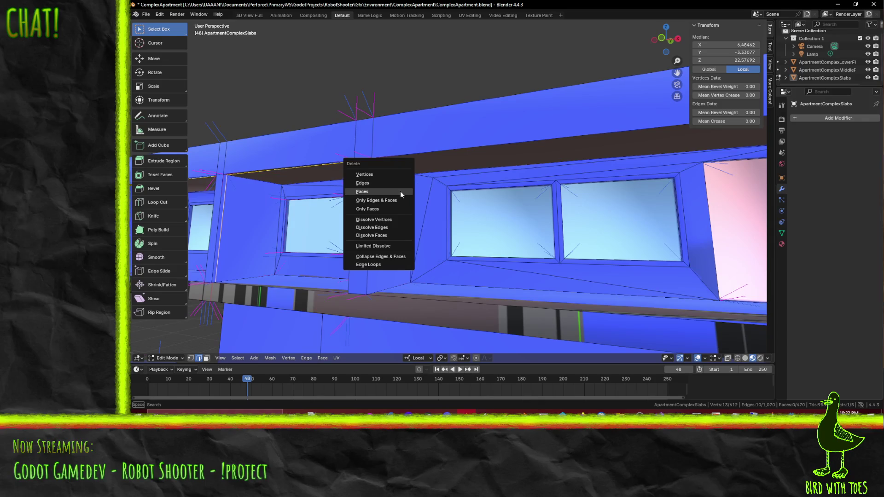
click(401, 233)
drag(400, 233, 494, 217)
drag(542, 138, 515, 186)
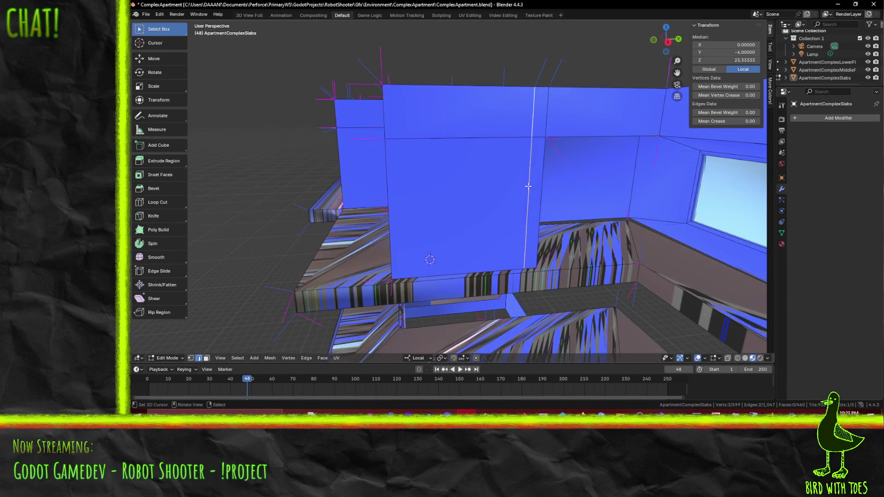
- Delete the selected edges together with their faces, undoing and redoing the deletion
key(x)
click(494, 143)
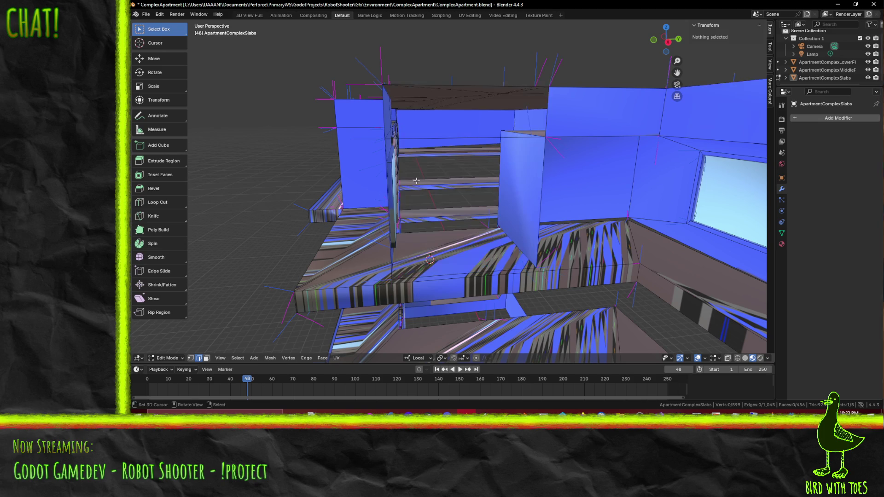
key(ctrl+z)
drag(453, 178, 455, 192)
key(x)
click(481, 184)
- Delete the single stray vertex in the slab corner
click(428, 266)
drag(428, 266, 400, 231)
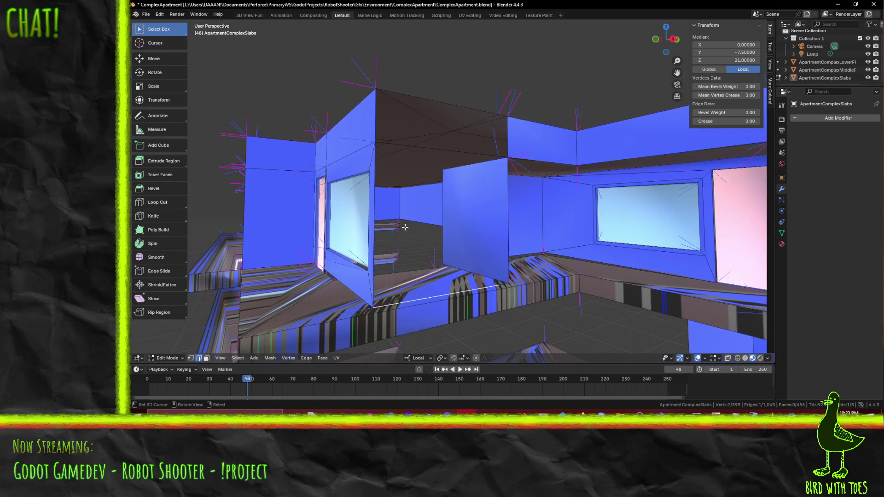
drag(493, 205, 477, 218)
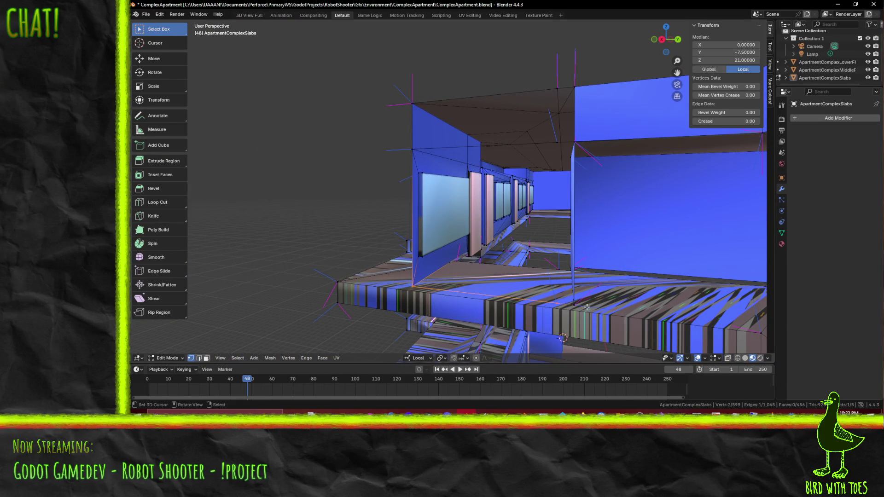
click(554, 304)
key(x)
click(543, 300)
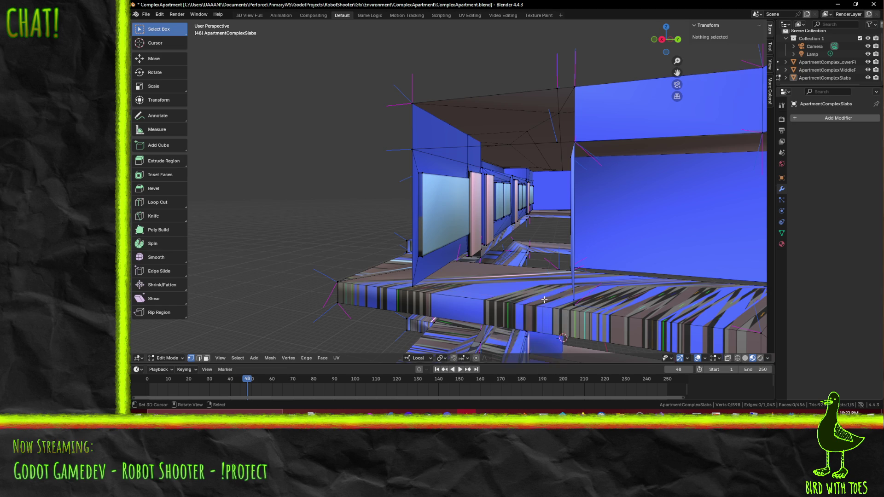
- Dissolve the edges splitting the wall faces, leaving the mesh at 458 faces
click(578, 307)
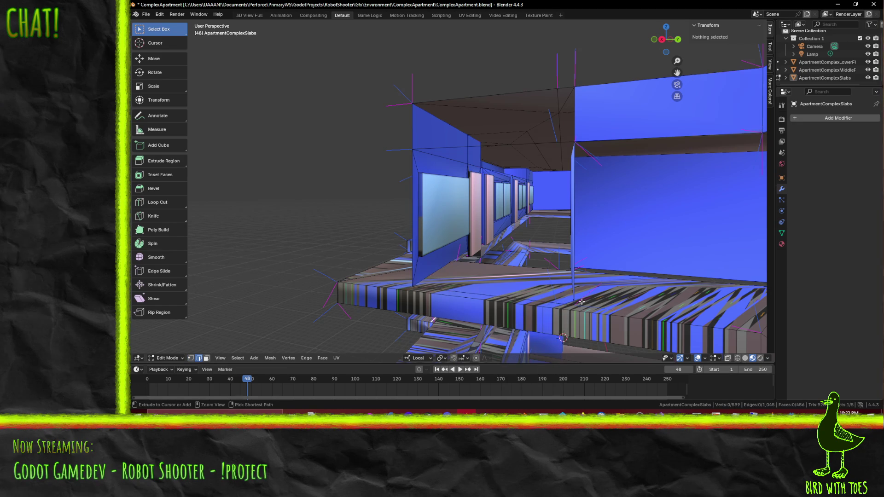
key(j)
key(x)
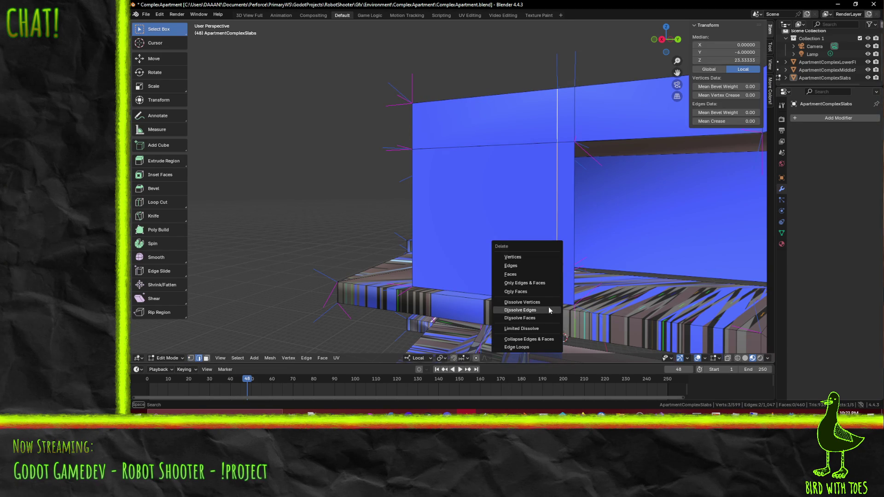
click(549, 311)
drag(489, 261, 181, 385)
scroll(up, 3)
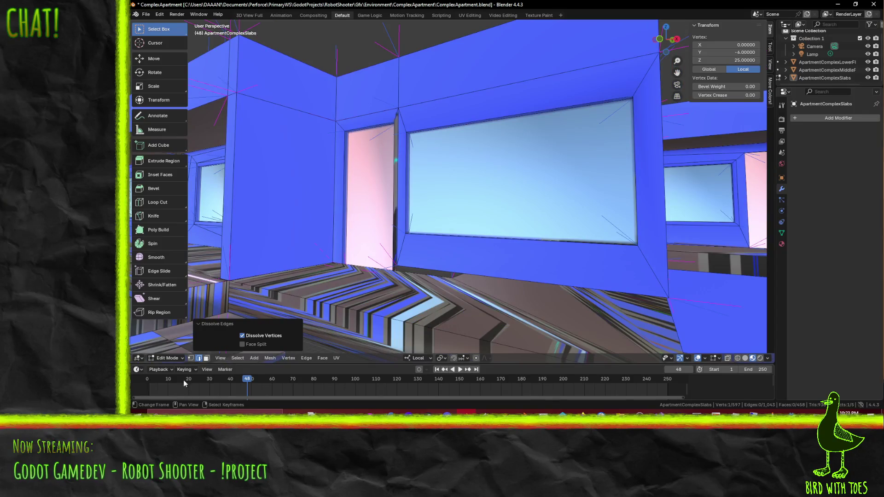
drag(620, 279, 473, 271)
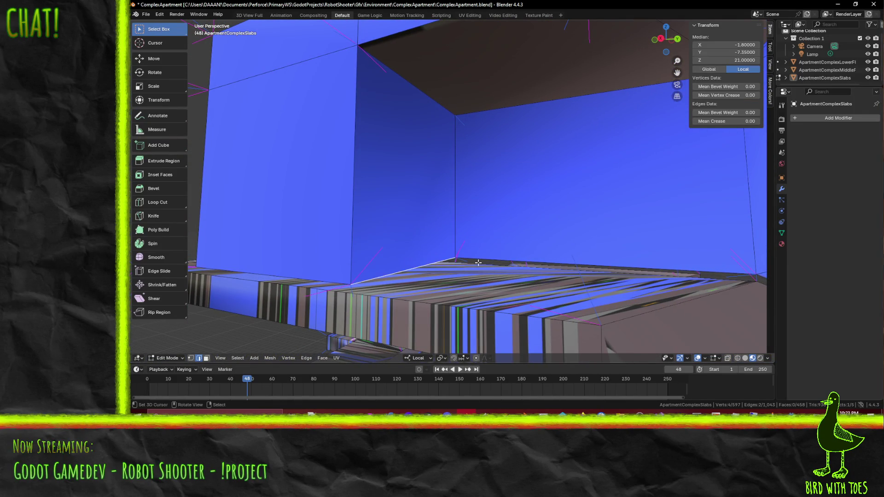
- Orbit to the window wall, check it from the front view, then angle onto the slab corner
drag(622, 267, 515, 262)
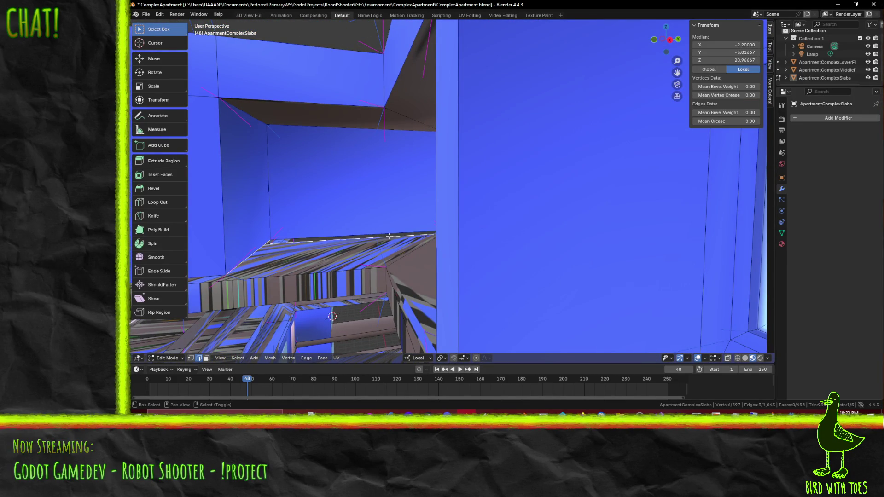
drag(314, 232, 534, 195)
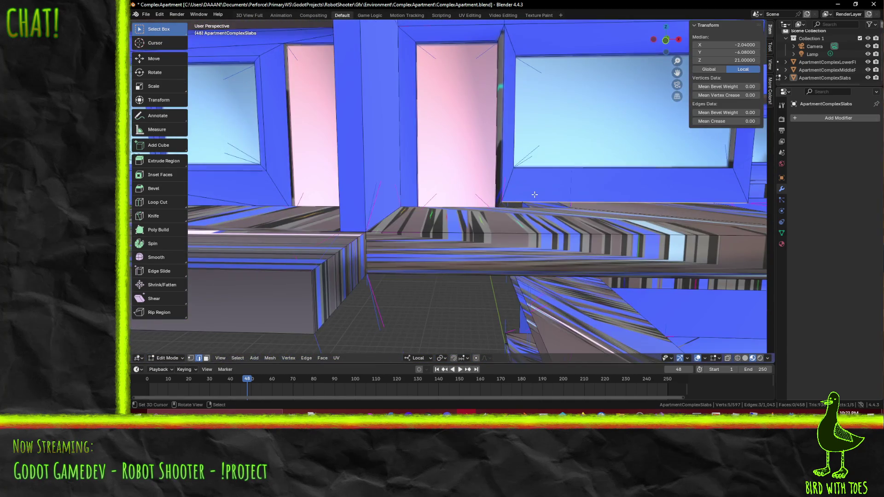
key(KP_1)
scroll(up, 3)
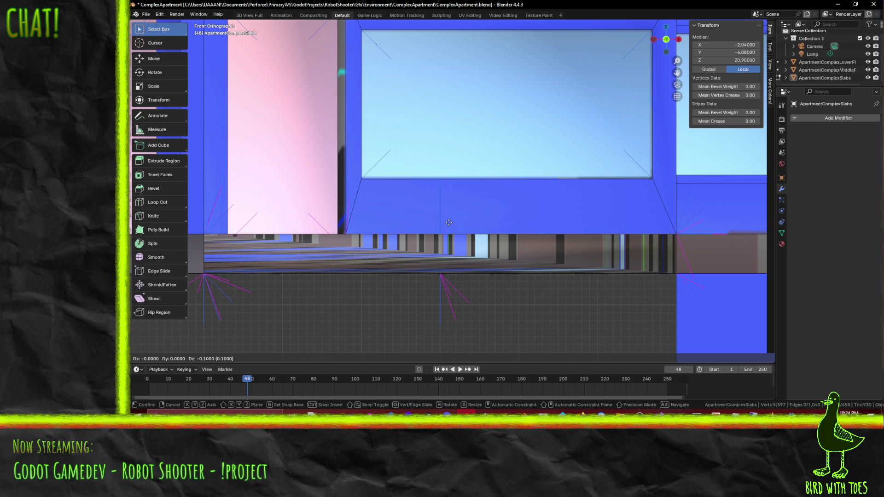
drag(618, 223, 510, 252)
drag(385, 241, 587, 197)
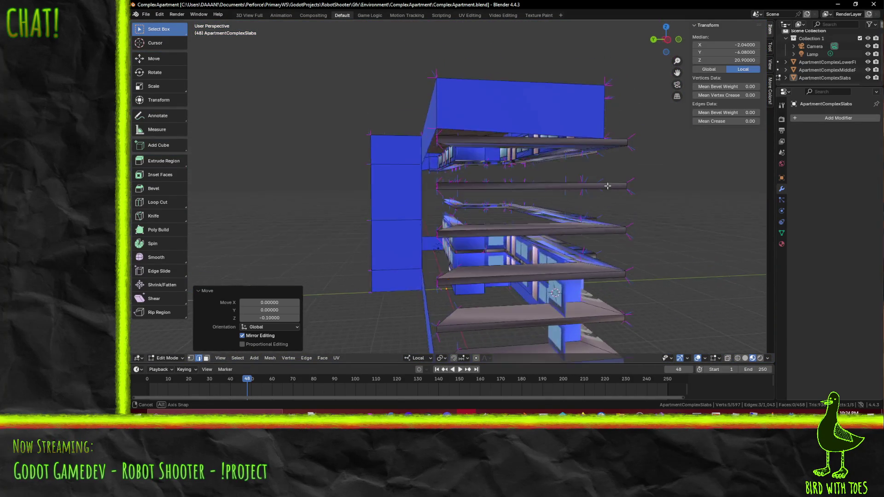
- Inspect the wall and slabs from the front and left side views
scroll(up, 3)
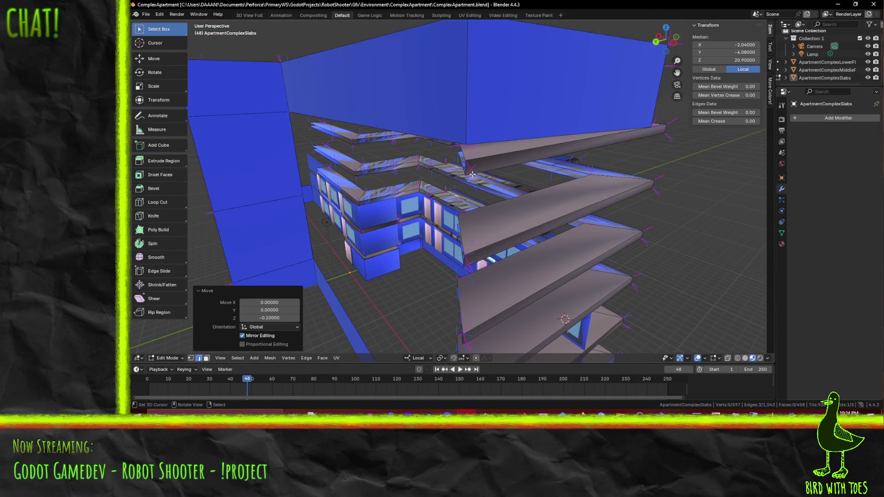
drag(487, 174, 543, 142)
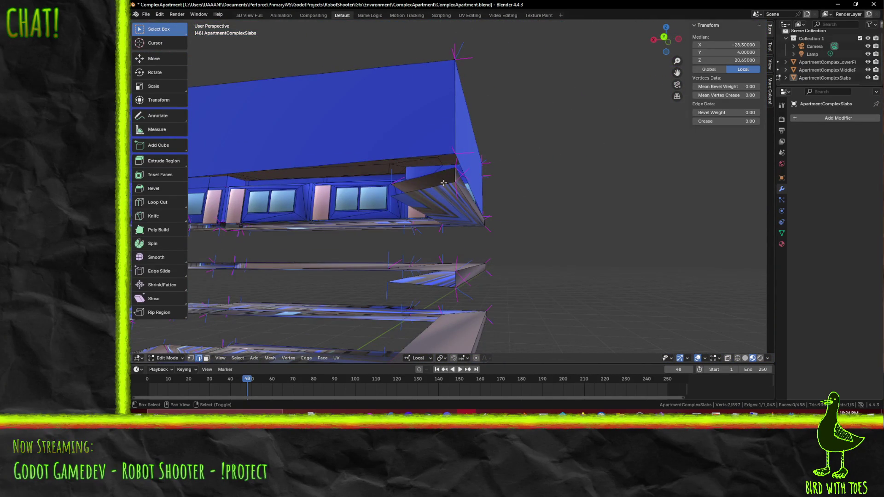
key(KP_1)
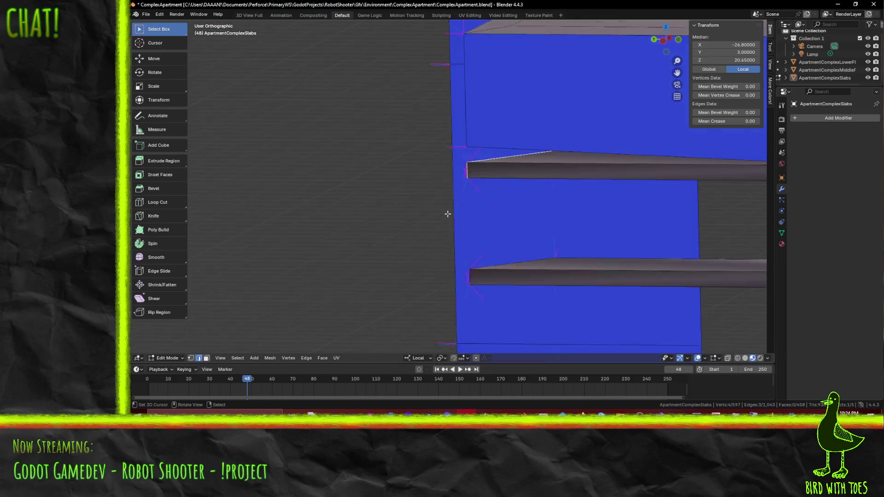
key(ctrl+KP_3)
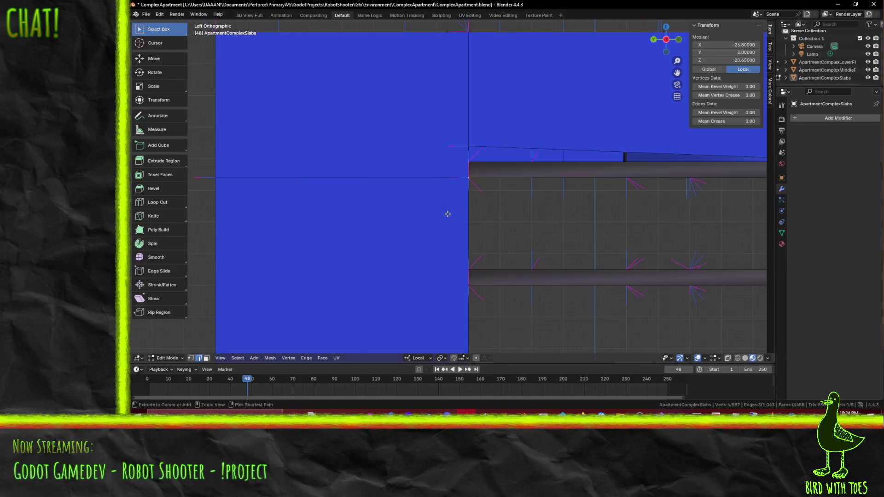
drag(725, 178, 533, 182)
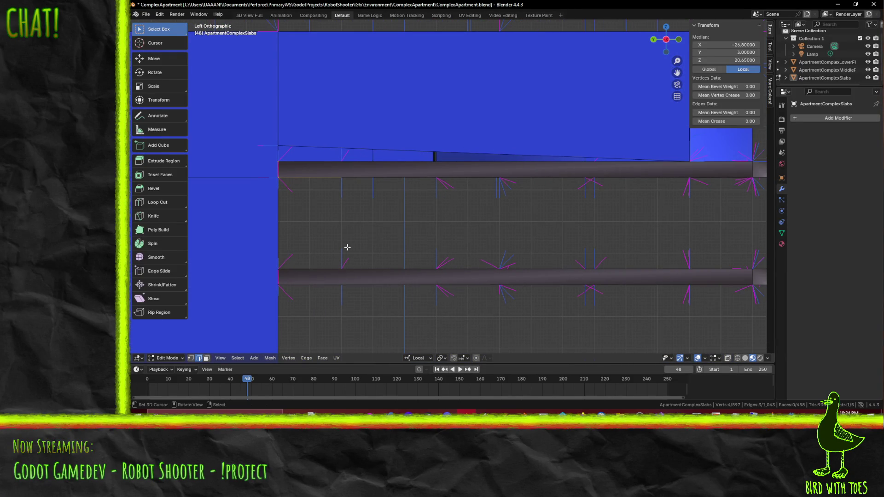
scroll(up, 3)
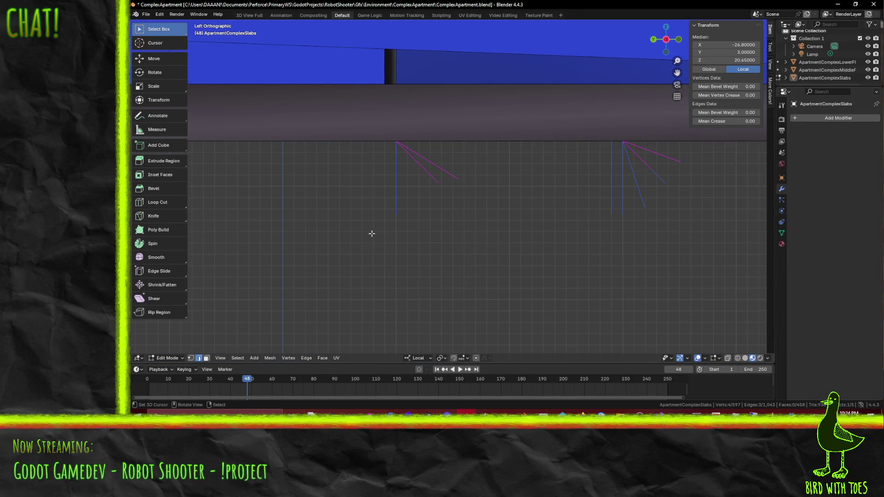
scroll(down, 3)
drag(354, 238, 395, 272)
- Lower the roof corner vertex in Z from 21.4 to 20.9
click(191, 358)
click(391, 196)
key(KP_1)
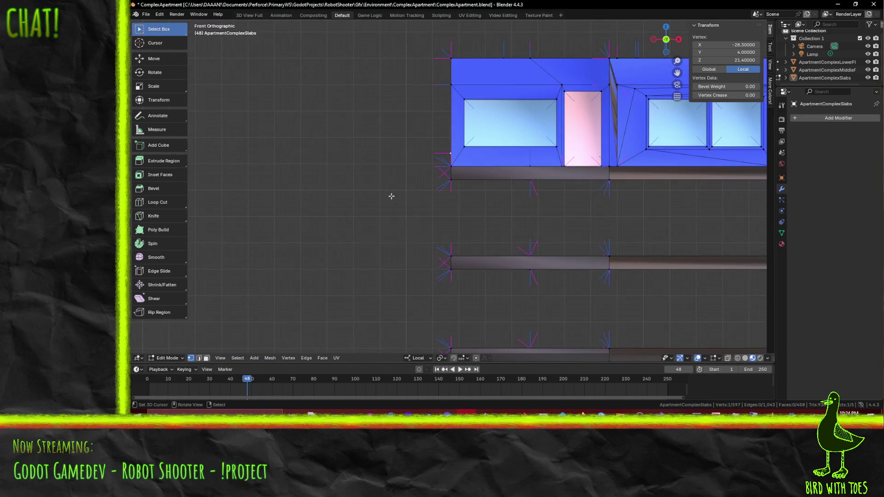
key(ctrl+KP_1)
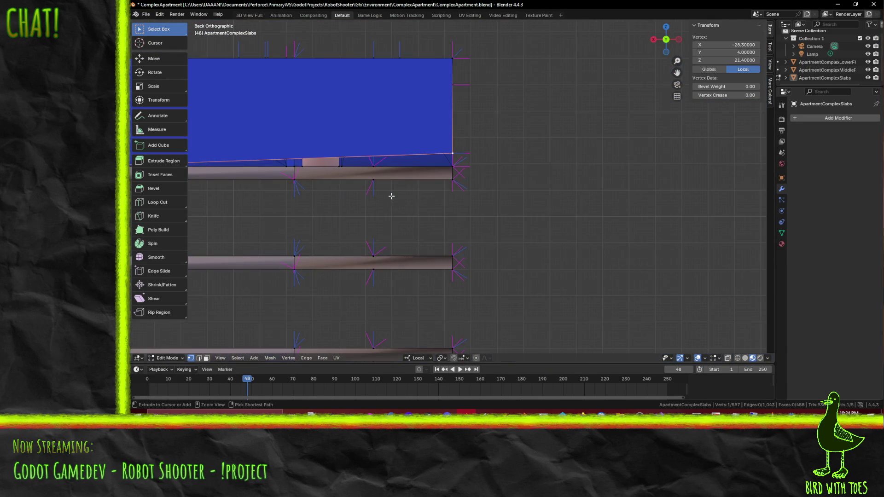
scroll(up, 3)
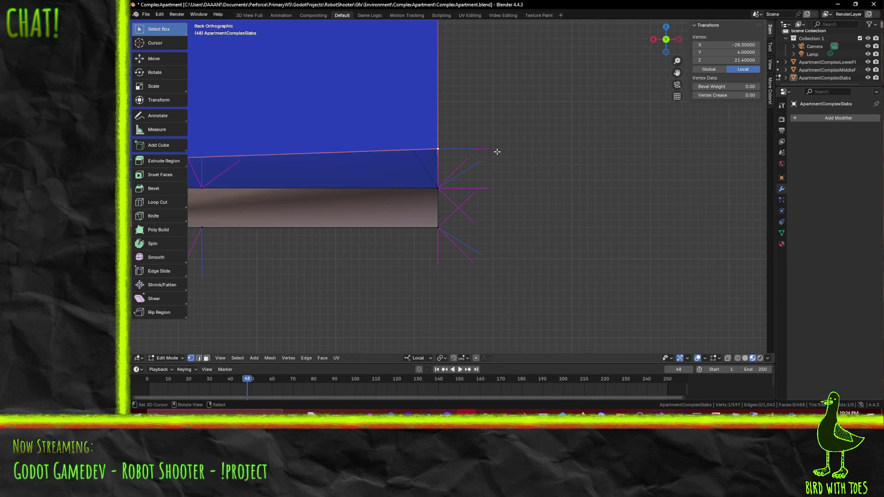
key(g)
key(z)
click(537, 190)
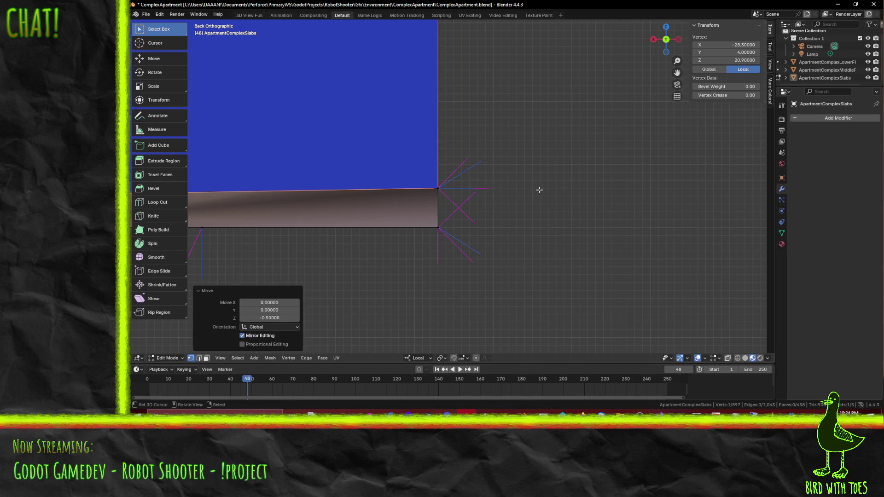
- Clear the selection and save ComplexApartment.blend
scroll(down, 3)
drag(538, 198, 563, 227)
key(alt+a)
key(ctrl+s)
scroll(up, 3)
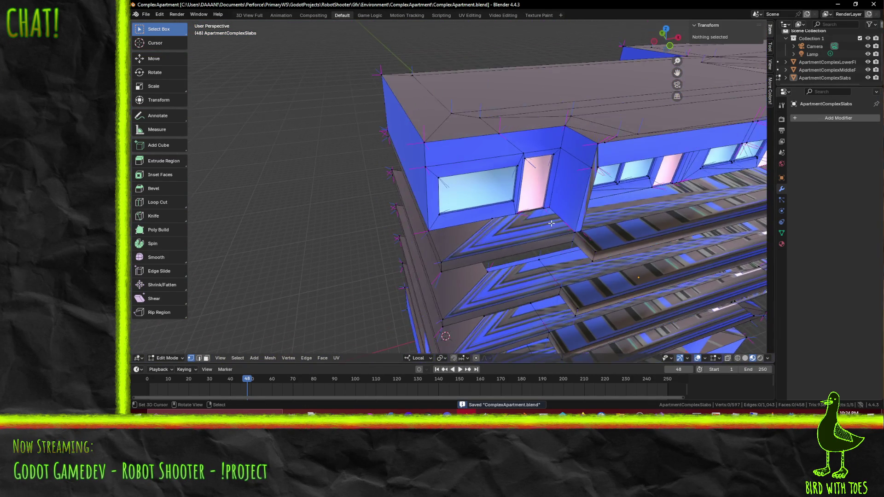
- Switch to editing the ApartmentComplexMiddleFloors mesh
drag(644, 214, 385, 176)
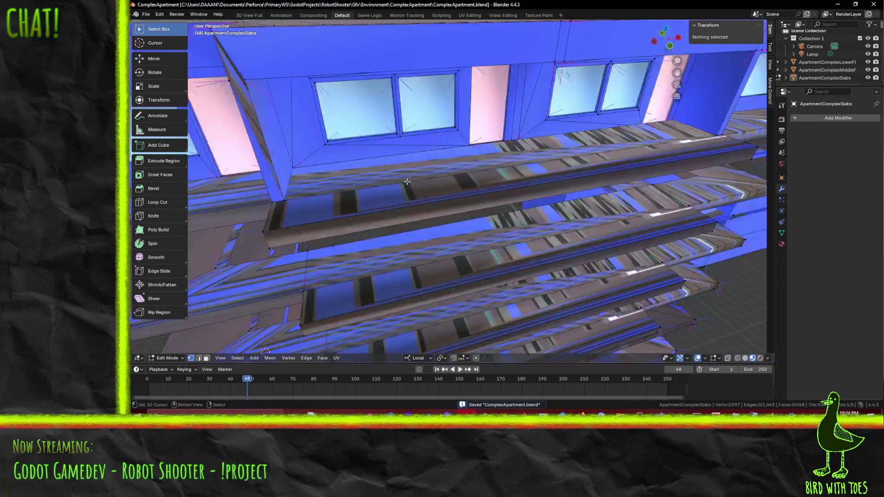
drag(561, 203, 529, 221)
drag(468, 224, 466, 273)
key(Tab)
scroll(down, 3)
click(422, 263)
key(Tab)
- Knife-cut from the window-frame corner straight down to the floor edge, giving 182 faces
scroll(up, 3)
scroll(up, 3)
key(k)
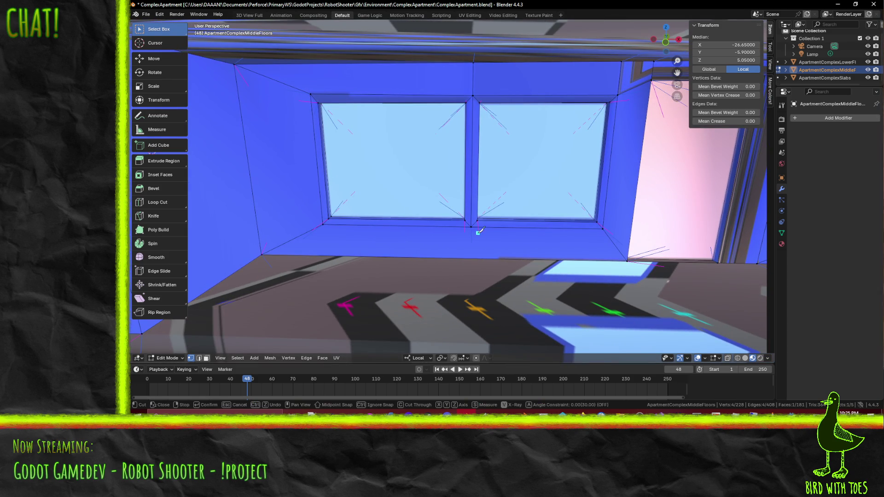
click(470, 226)
click(470, 258)
key(Return)
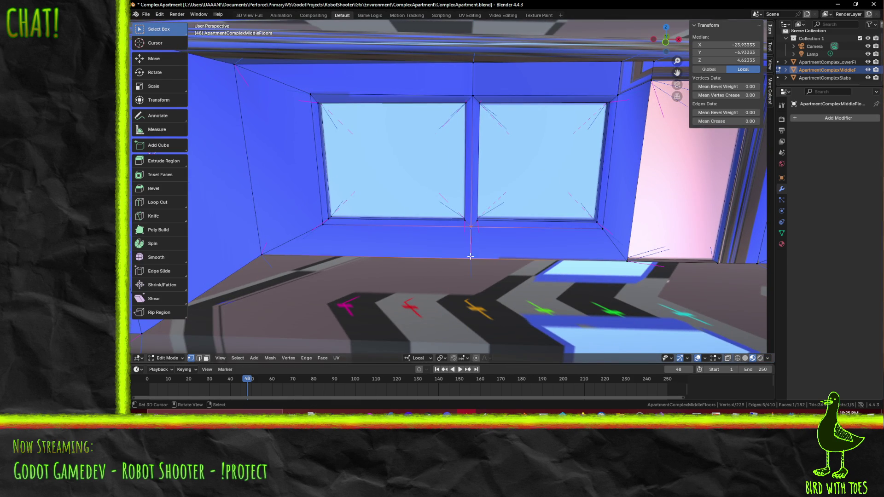
scroll(down, 3)
scroll(up, 3)
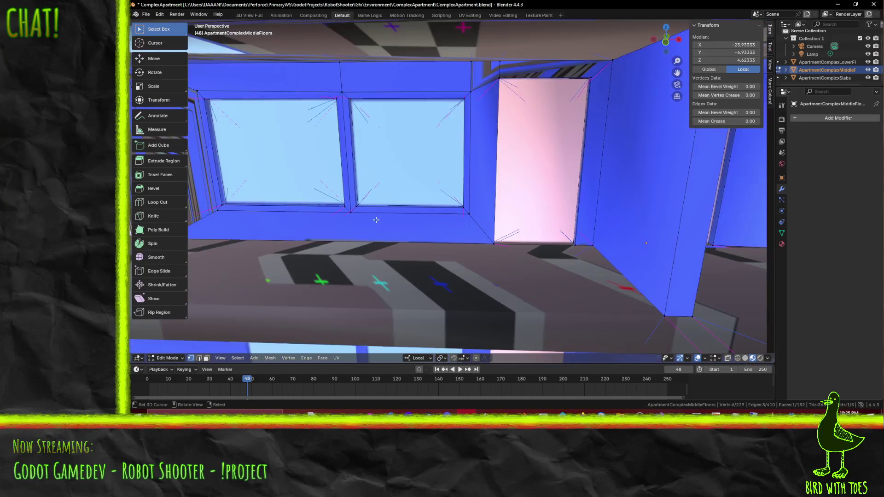
- Knife-cut from the window divider's bottom vertex down to the lower wall edge
scroll(up, 3)
key(k)
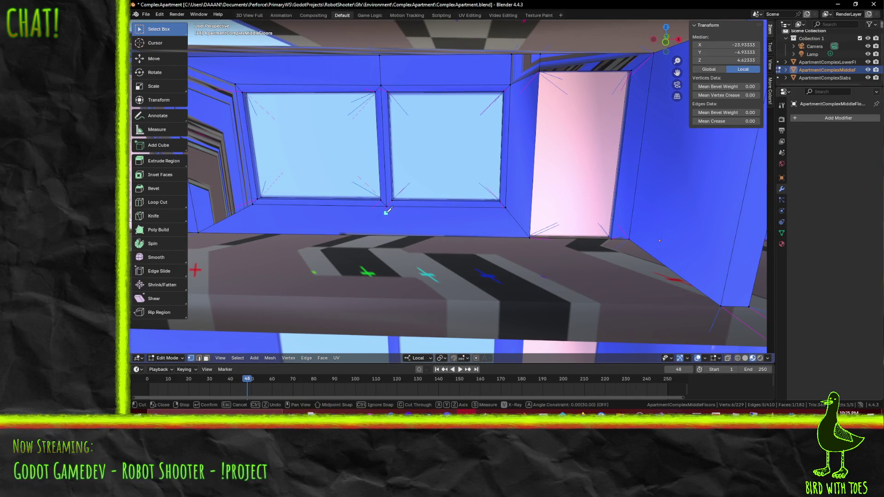
click(387, 206)
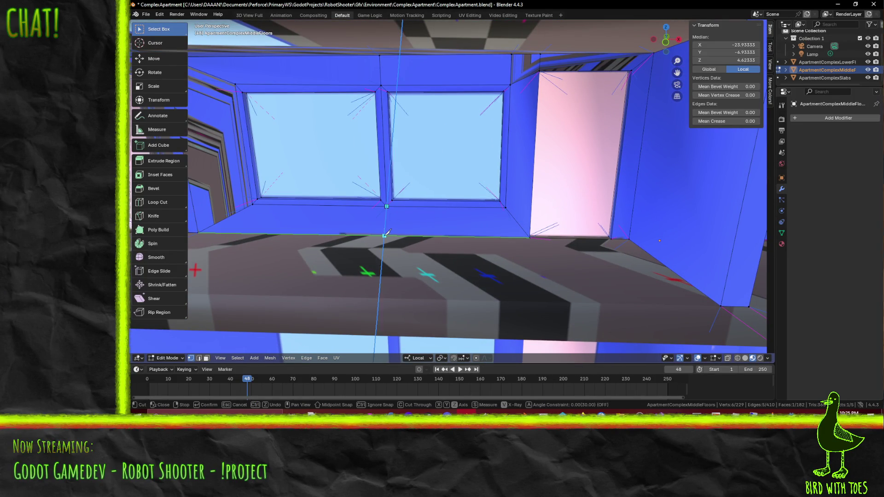
click(387, 236)
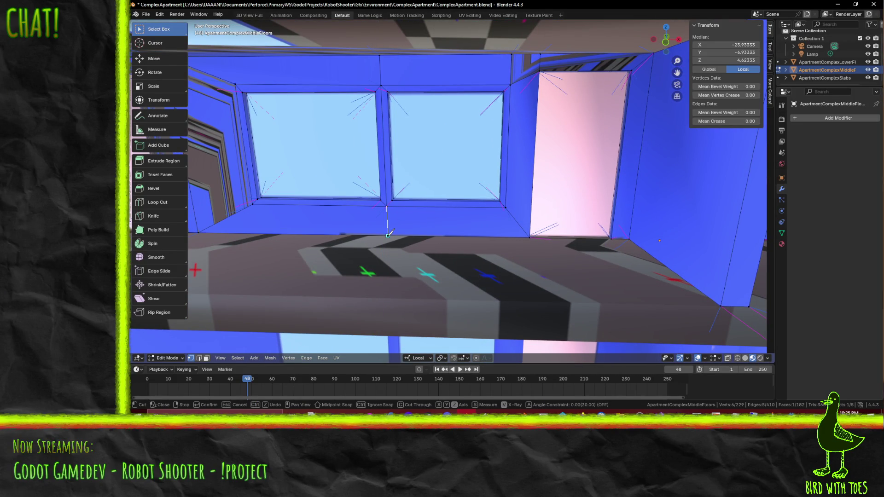
key(Return)
- Orbit around the facade and return to Object Mode
drag(387, 234, 300, 217)
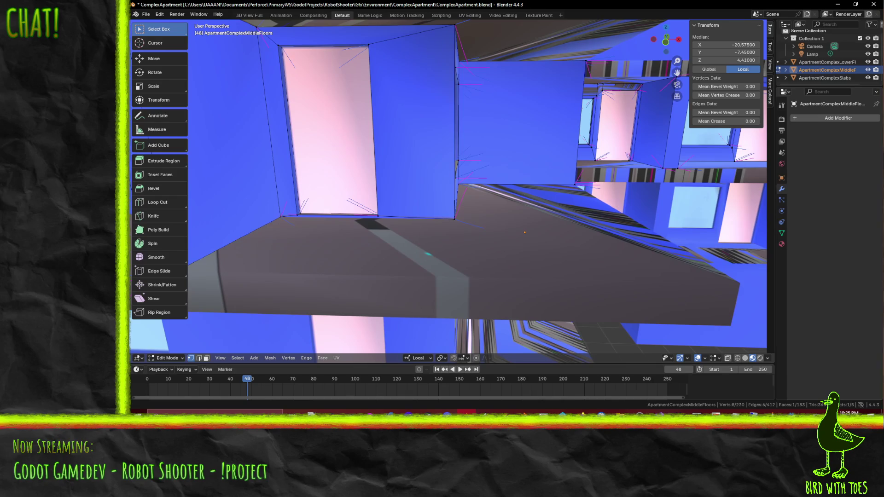
scroll(down, 3)
drag(583, 179, 405, 216)
key(Tab)
- Start editing ApartmentComplexLowerFloors, framed on the window wall
drag(478, 240, 461, 242)
click(461, 241)
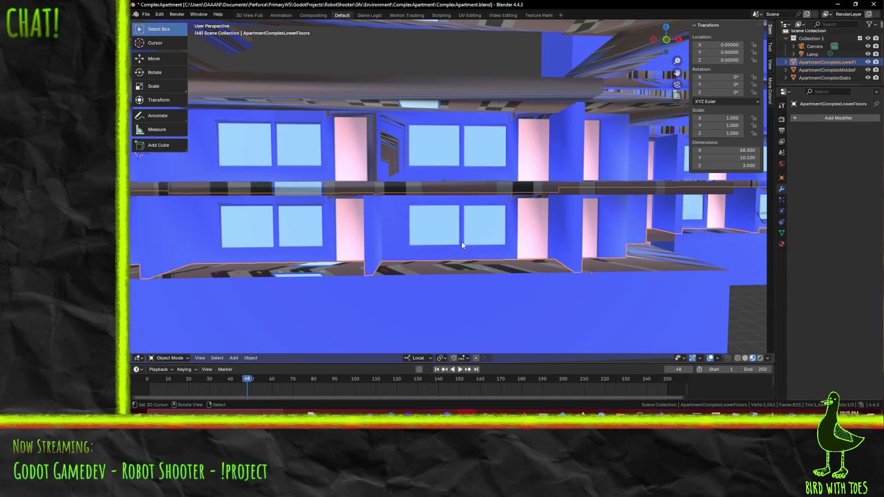
key(Tab)
key(KP_Decimal)
scroll(down, 3)
drag(451, 168, 411, 217)
- Cut from the window-bottom vertex to the floor edge, then undo the misplaced cut
key(k)
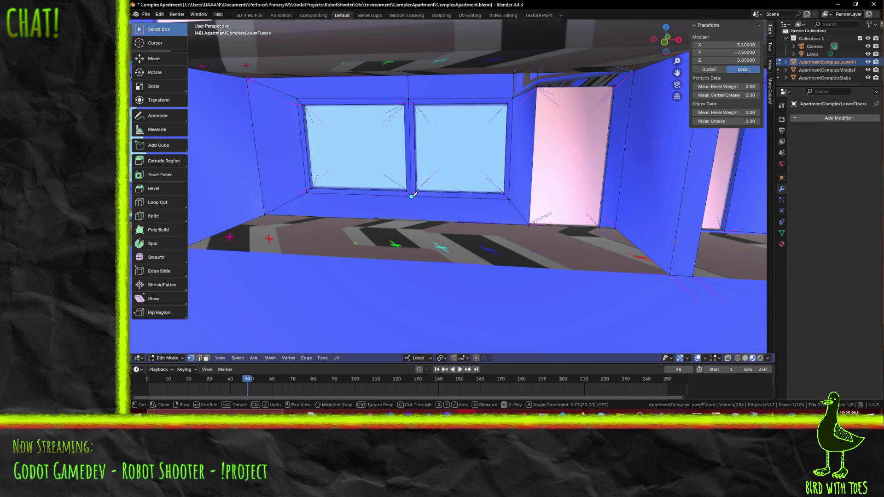
click(411, 198)
click(411, 221)
key(Return)
drag(392, 243, 435, 258)
key(ctrl+z)
- In front view, knife a vertical cut from the window divider to the bottom edge
key(KP_1)
scroll(up, 3)
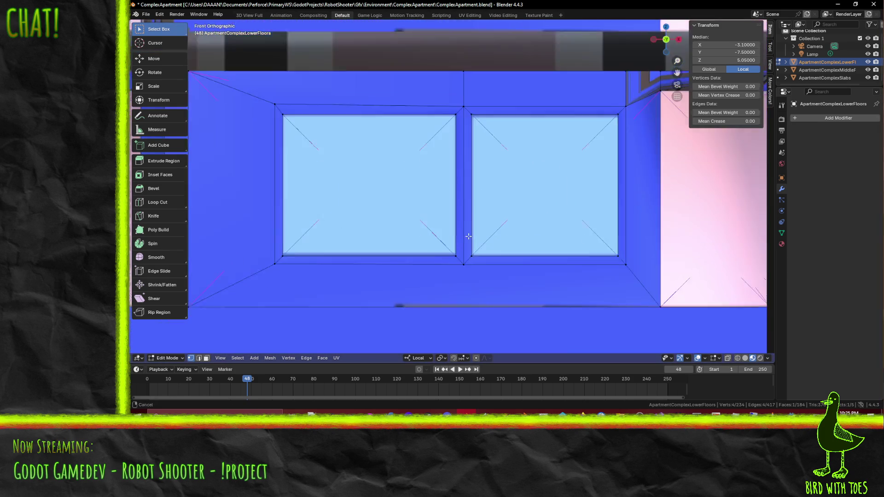
key(k)
click(458, 235)
key(z)
click(459, 277)
scroll(down, 3)
key(Return)
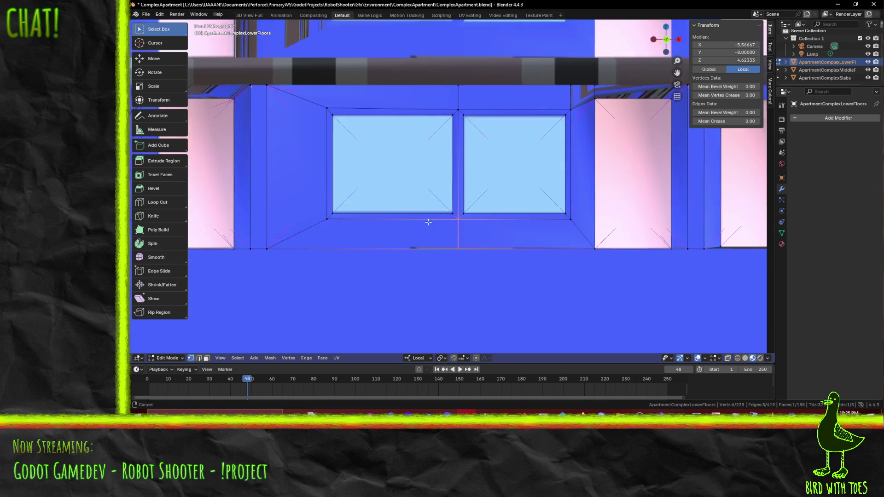
- Knife-cut from the window corner down to the floor edge
drag(415, 233, 492, 199)
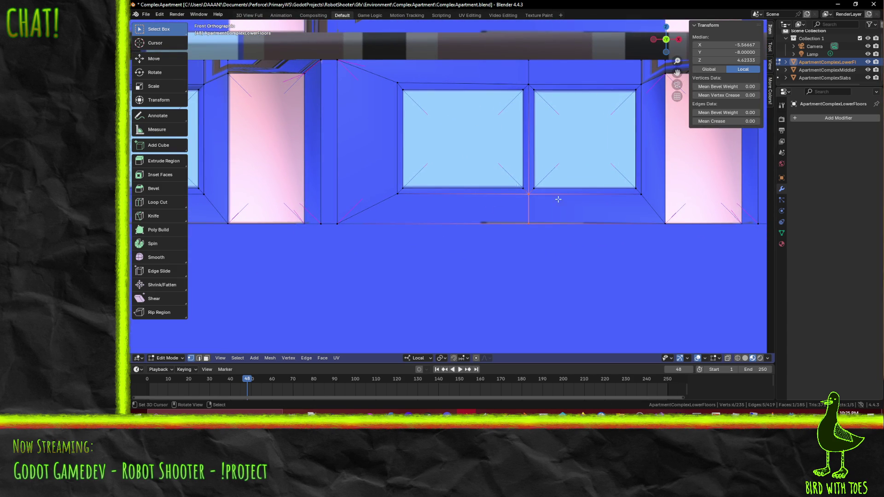
drag(558, 172, 494, 195)
key(k)
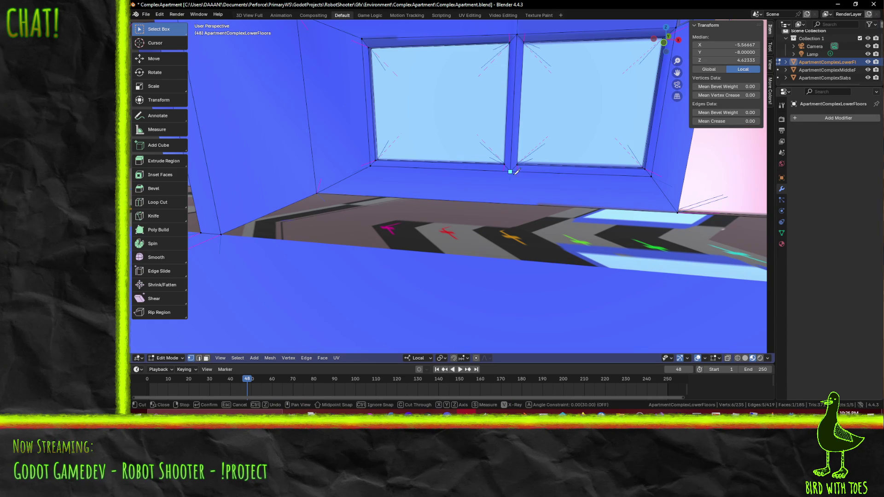
click(508, 203)
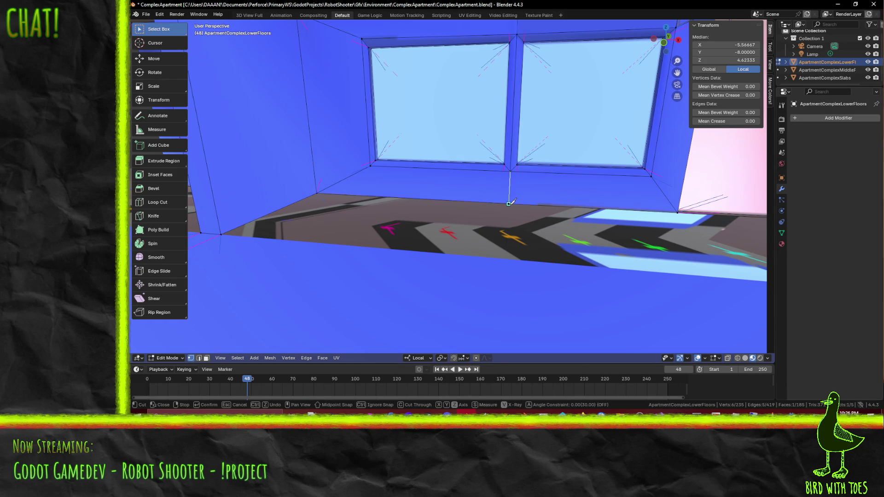
key(Return)
- Zoom out to see the building and save ComplexApartment.blend
drag(509, 203, 486, 204)
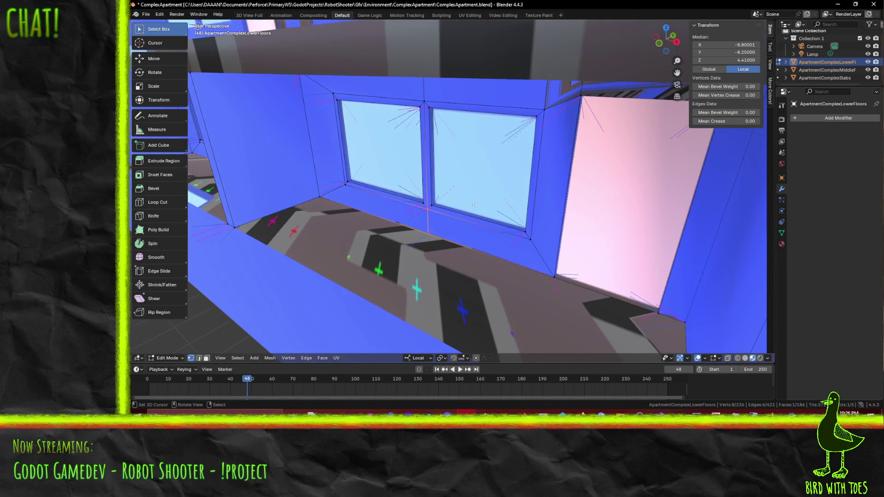
drag(436, 215, 482, 210)
key(ctrl+s)
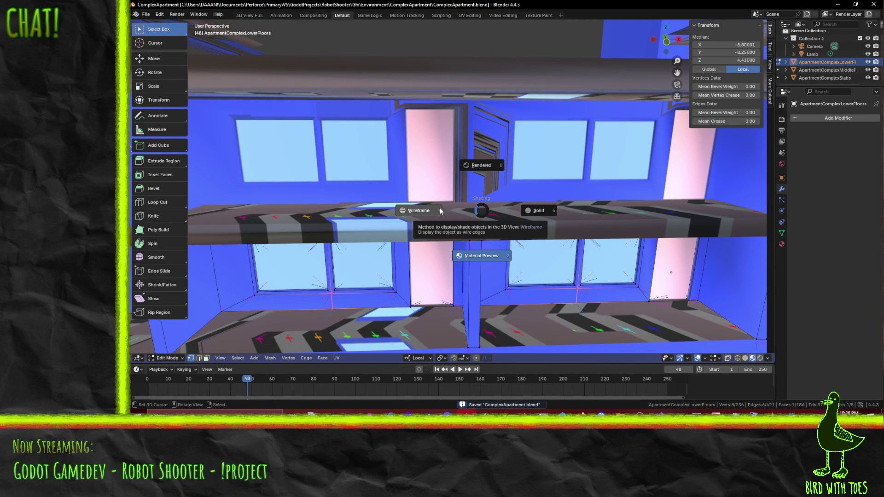
- Toggle shading to solid and back to material preview, then deselect all vertices
click(536, 210)
click(569, 182)
key(z)
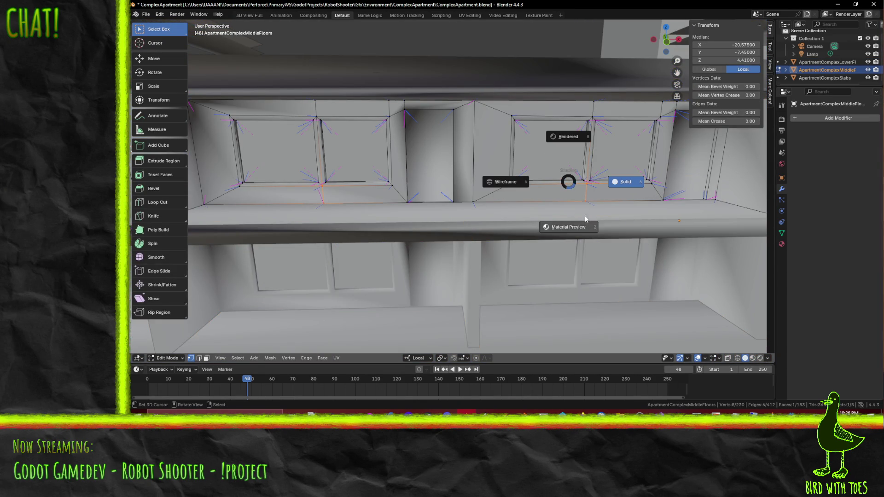
click(576, 224)
drag(569, 181, 399, 174)
key(alt+a)
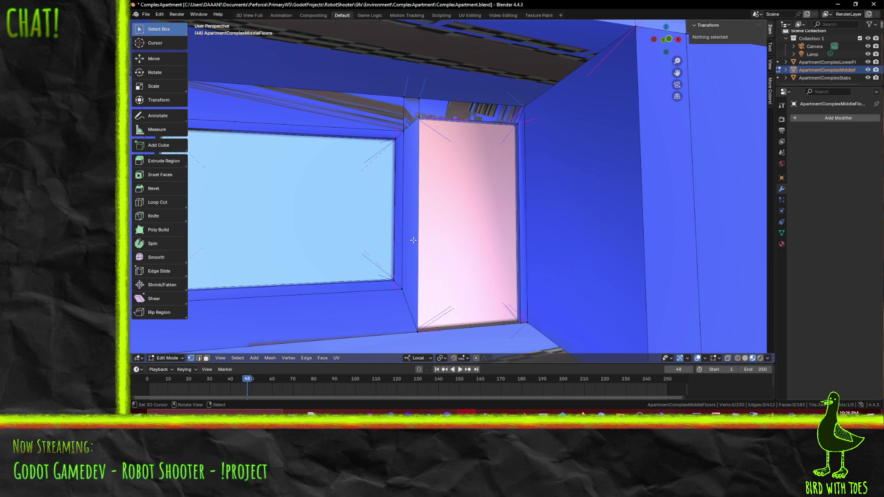
scroll(down, 3)
scroll(down, 3)
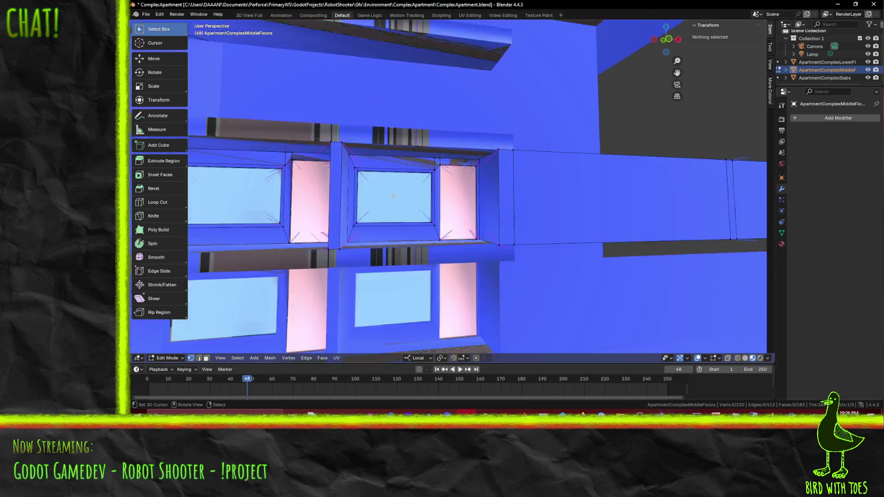
- Leave the middle floors mesh and open ApartmentComplexSlabs in Edit Mode
key(Tab)
scroll(down, 3)
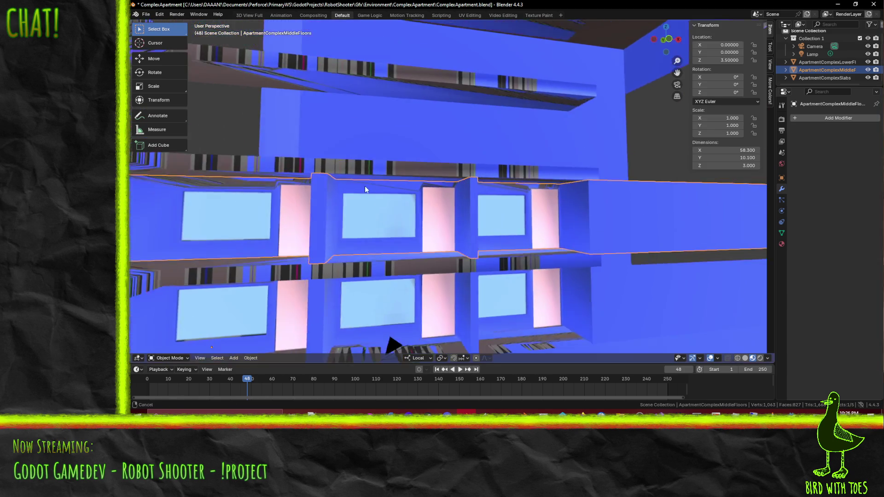
drag(365, 186, 373, 198)
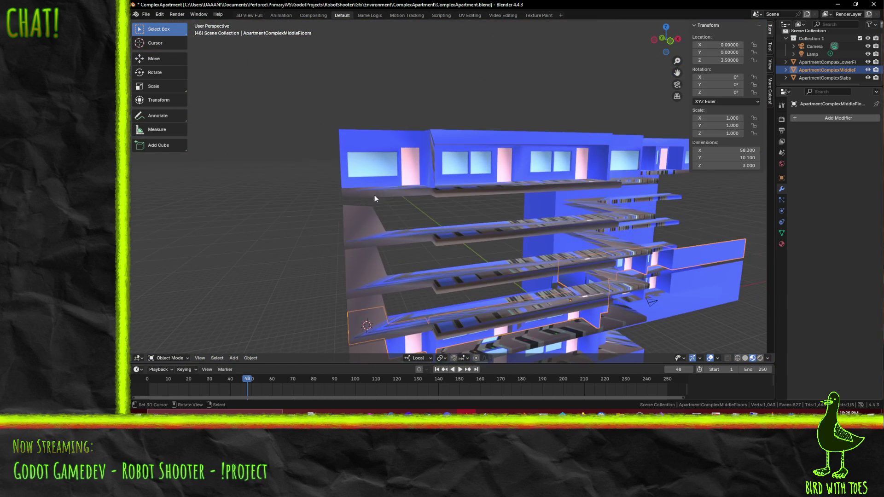
click(476, 157)
key(Tab)
- Dissolve the three slanted and top edges above the double window
scroll(up, 3)
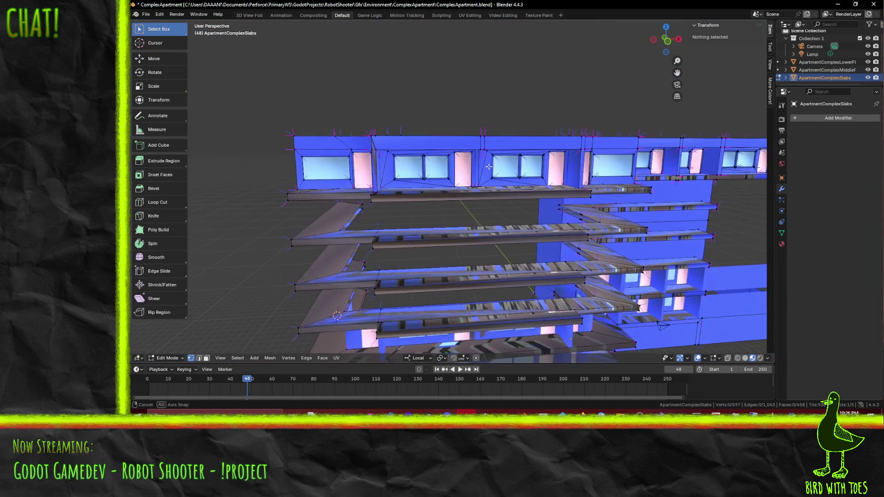
scroll(down, 3)
drag(407, 190, 441, 198)
scroll(up, 3)
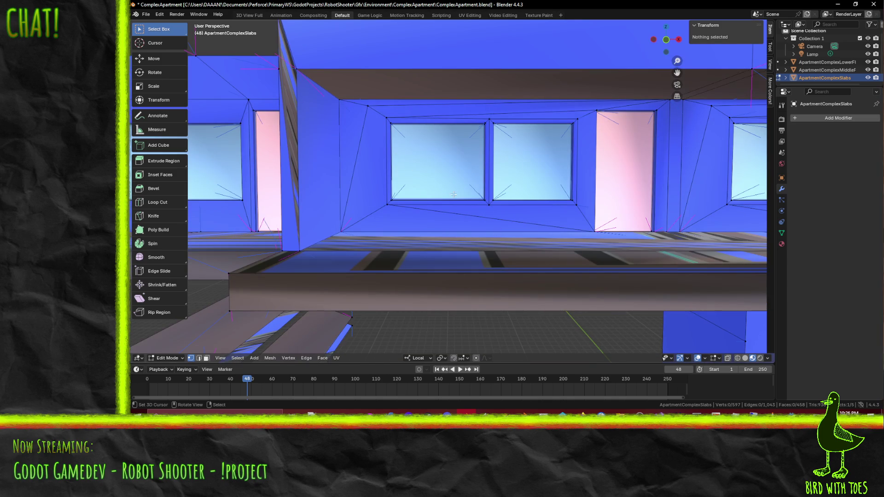
click(199, 358)
click(423, 215)
click(427, 109)
click(531, 115)
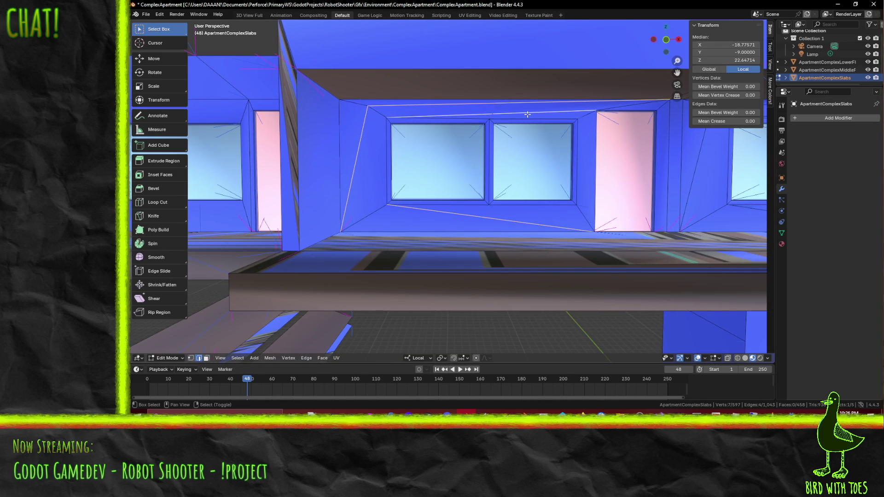
drag(548, 129, 537, 136)
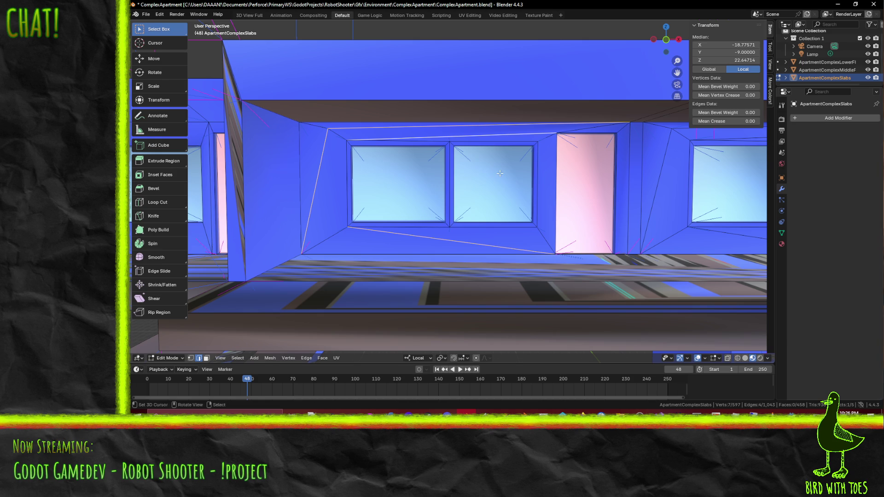
key(x)
click(488, 173)
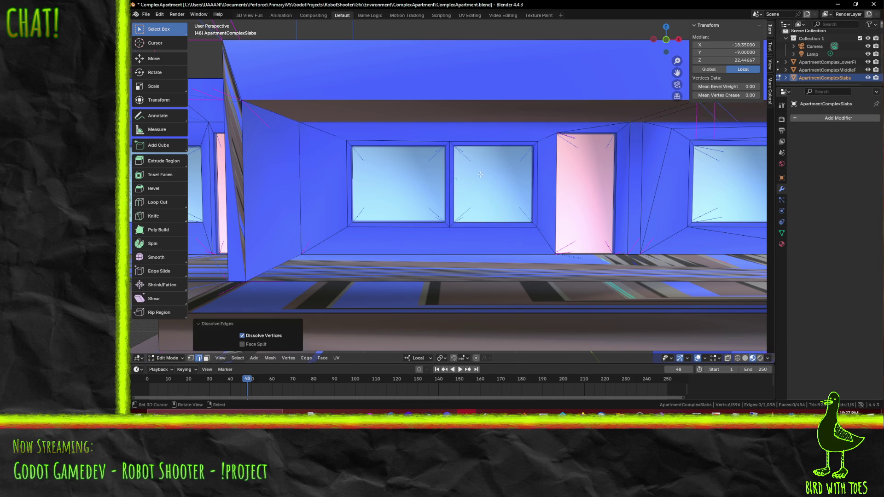
- Dissolve the slanted edge above the door, bringing the slabs to 453 faces
drag(420, 175, 425, 177)
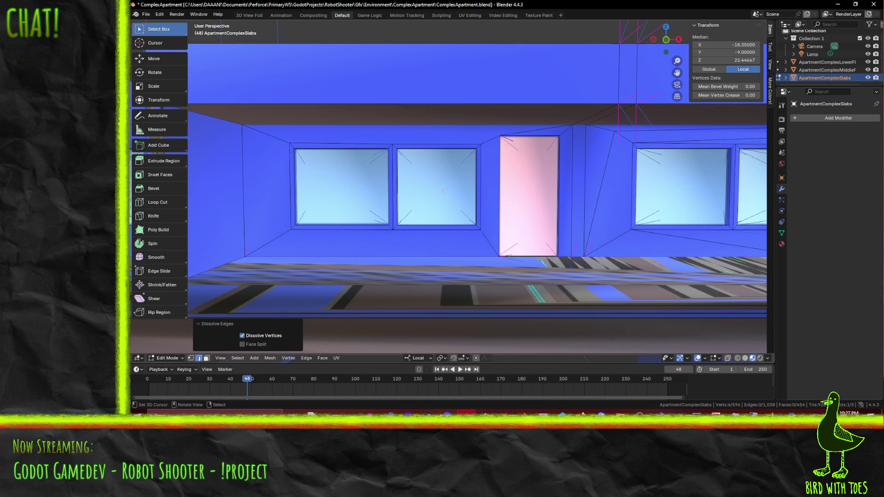
drag(405, 224, 417, 190)
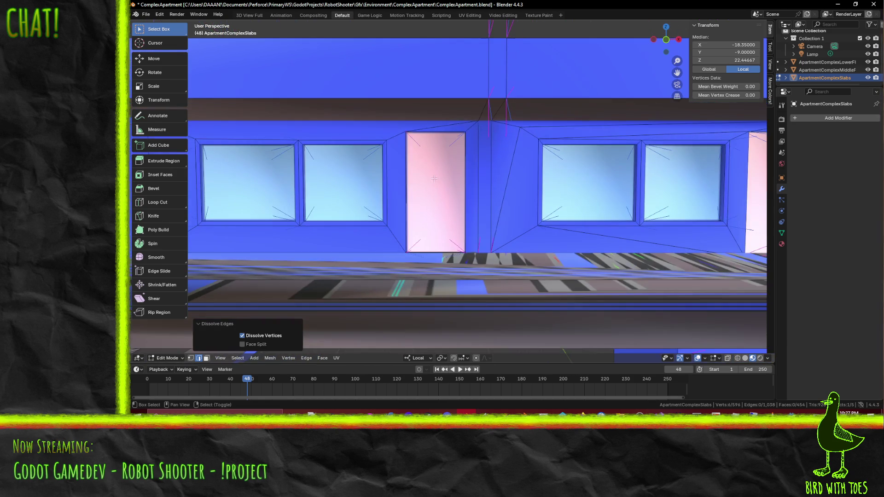
click(467, 128)
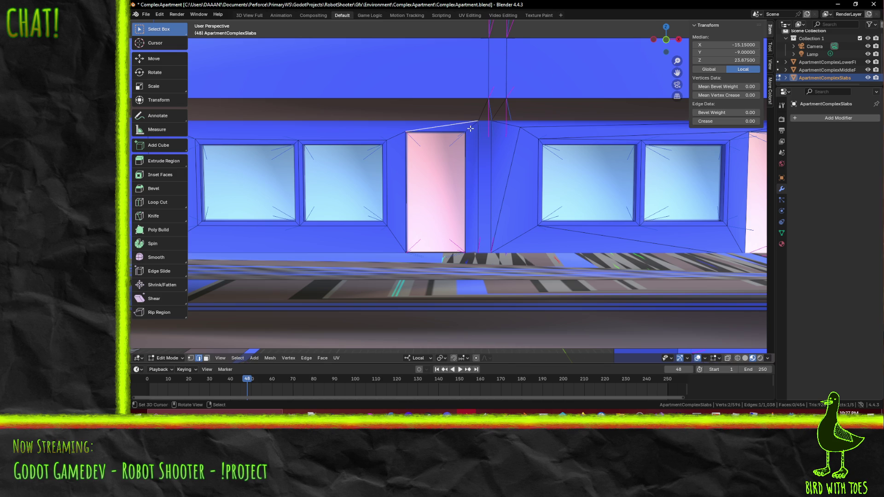
key(x)
click(462, 128)
drag(463, 128, 425, 139)
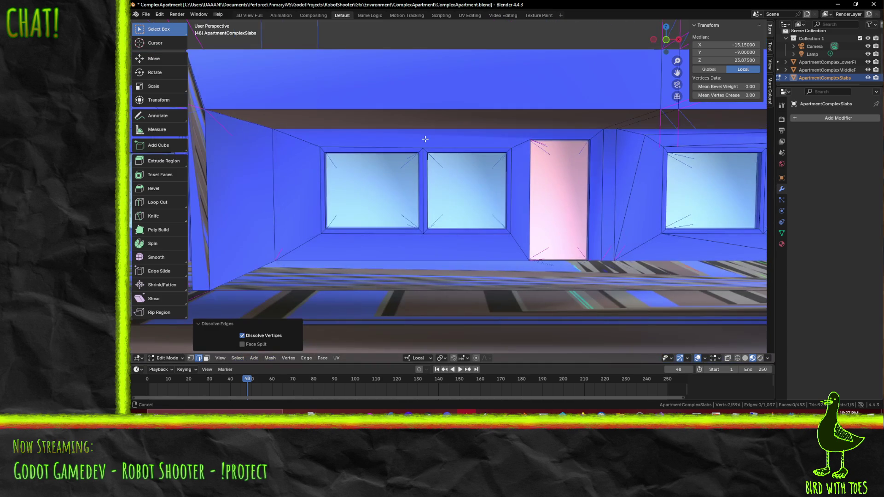
scroll(up, 3)
scroll(down, 3)
scroll(down, 3)
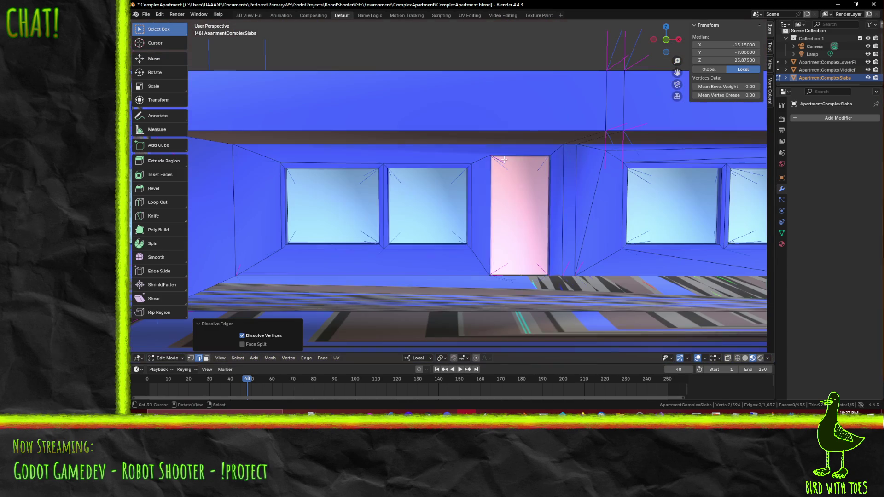
key(k)
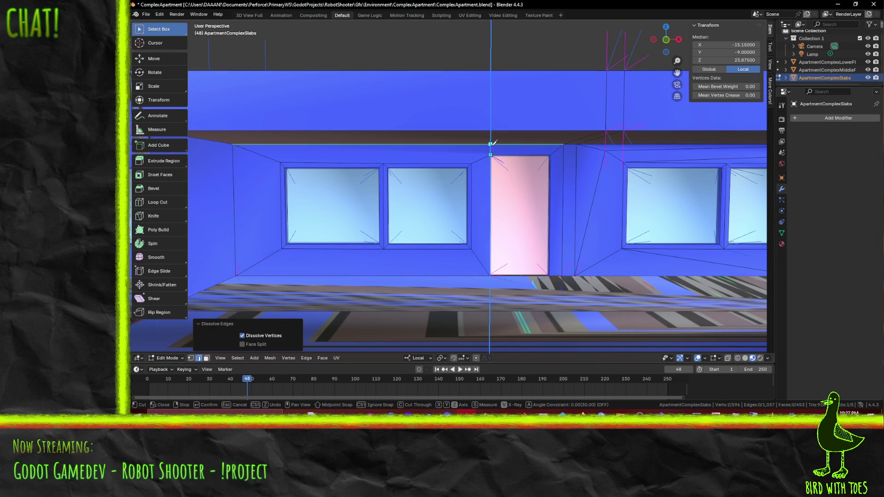
- Finish the knife cut at the wall's top edge, then view the door and second window
click(491, 144)
key(Return)
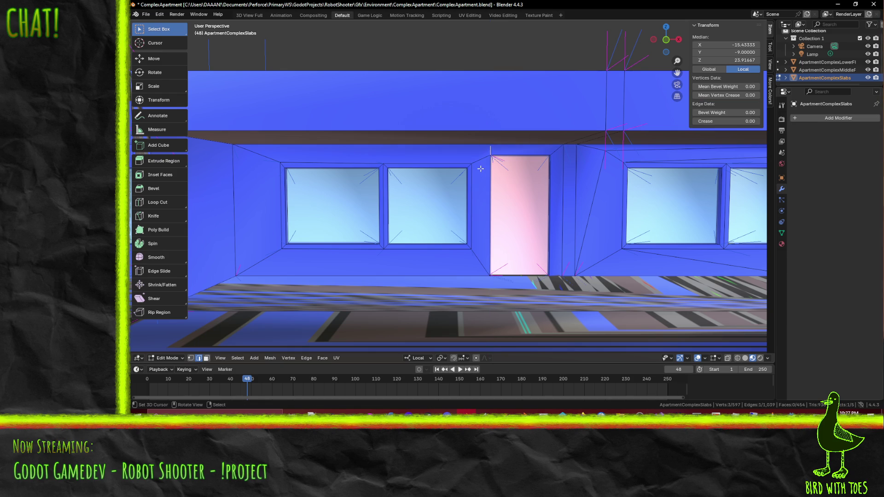
scroll(up, 3)
drag(499, 150, 512, 146)
drag(500, 105, 458, 124)
drag(601, 108, 441, 122)
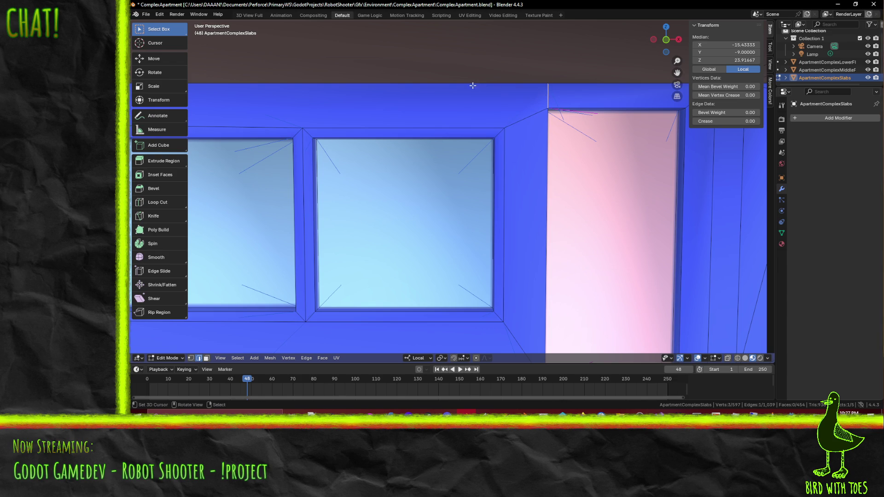
scroll(down, 3)
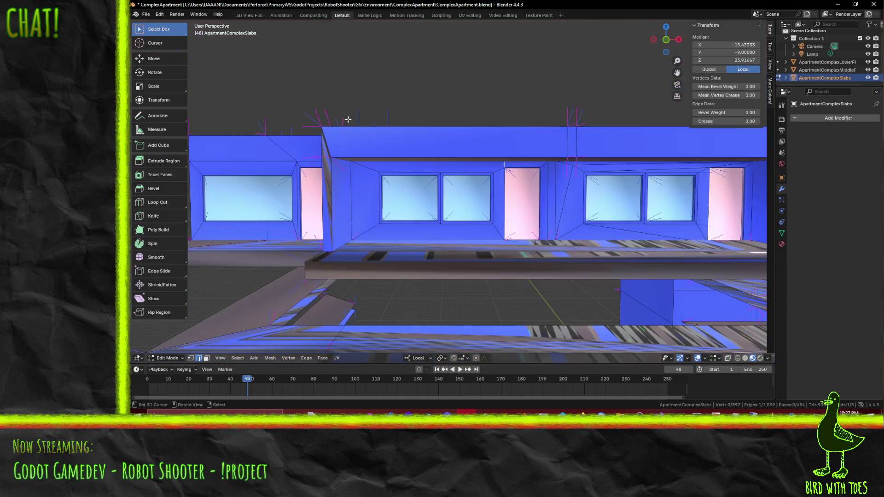
drag(415, 120, 548, 177)
- Check the ApartmentComplexMiddleFloors mesh in Edit Mode, then resume editing ApartmentComplexSlabs
key(Tab)
click(539, 185)
key(Tab)
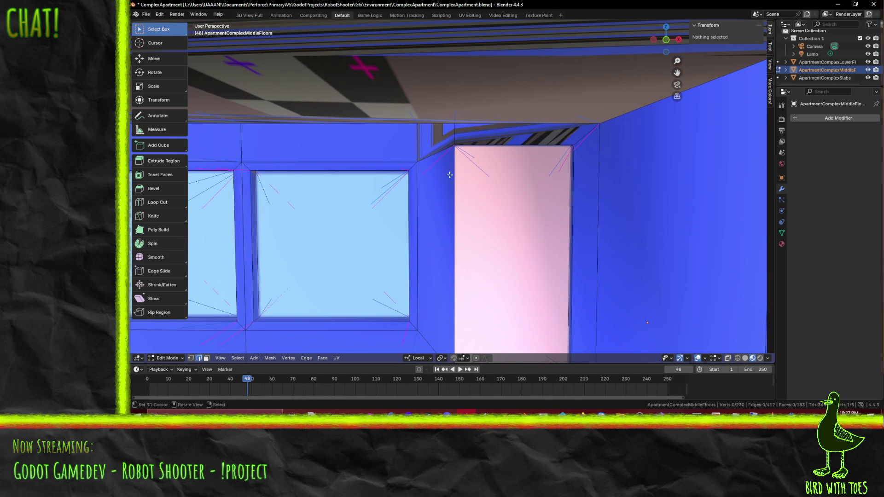
scroll(down, 3)
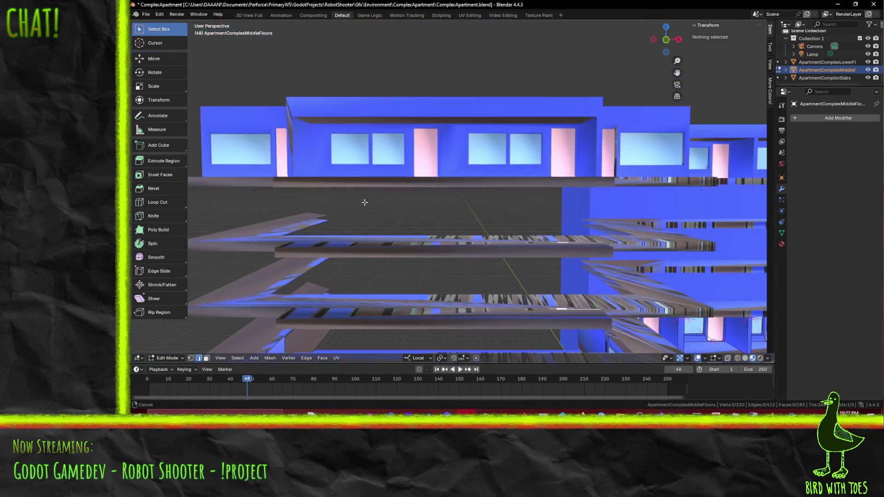
key(Tab)
scroll(up, 3)
click(451, 159)
key(Tab)
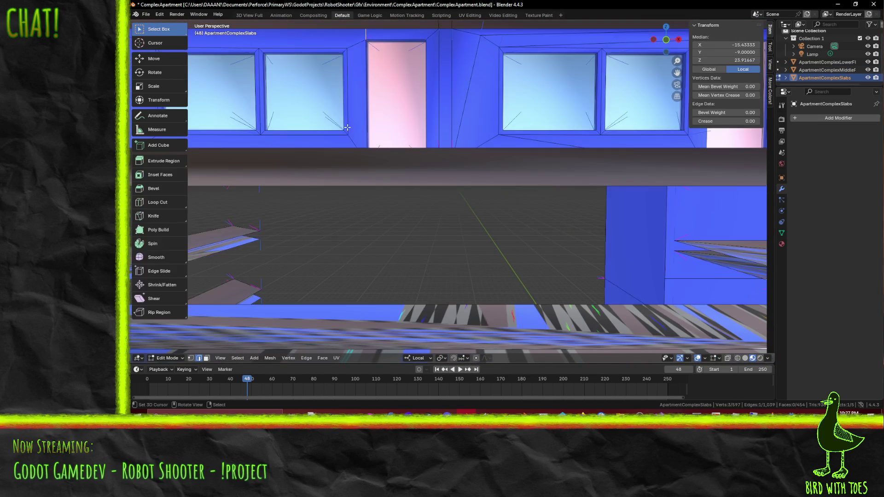
key(KP_Decimal)
drag(498, 175, 489, 176)
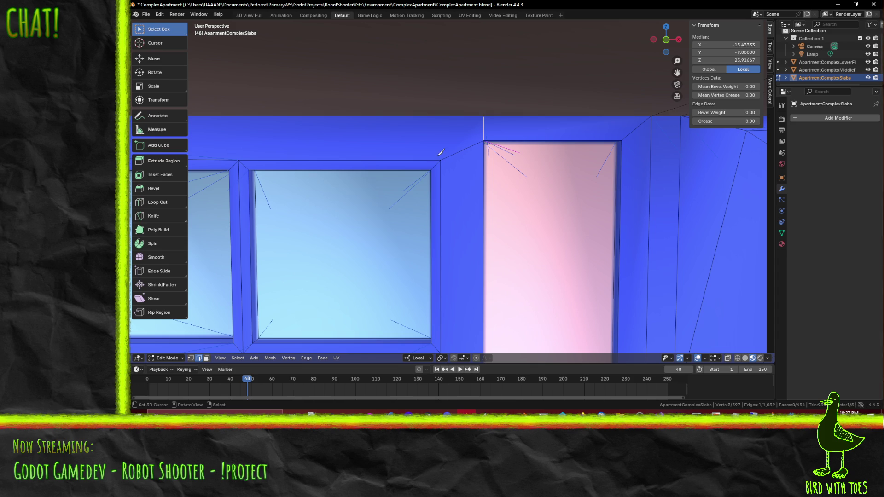
- Knife a Z-constrained vertical edge up the wall to its top edge
key(k)
key(z)
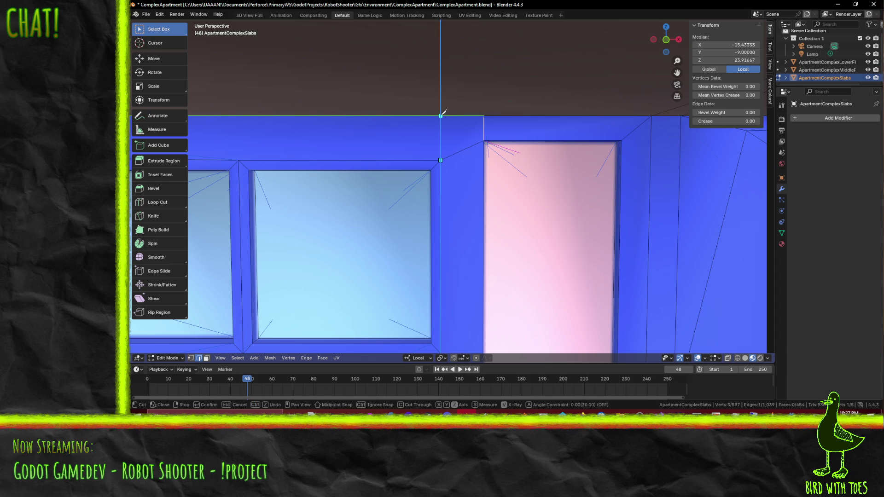
click(440, 115)
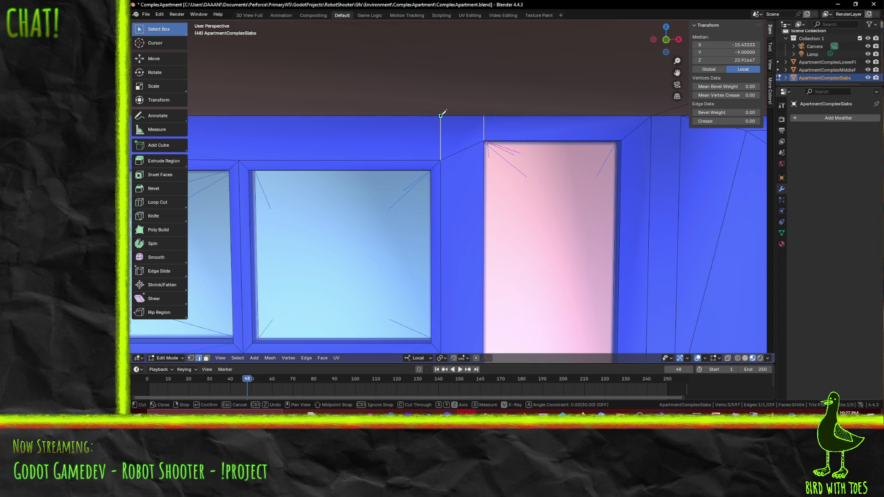
key(Return)
- Knife a vertical edge from the vertex between the double windows up to the top edge
drag(353, 170, 371, 164)
scroll(up, 3)
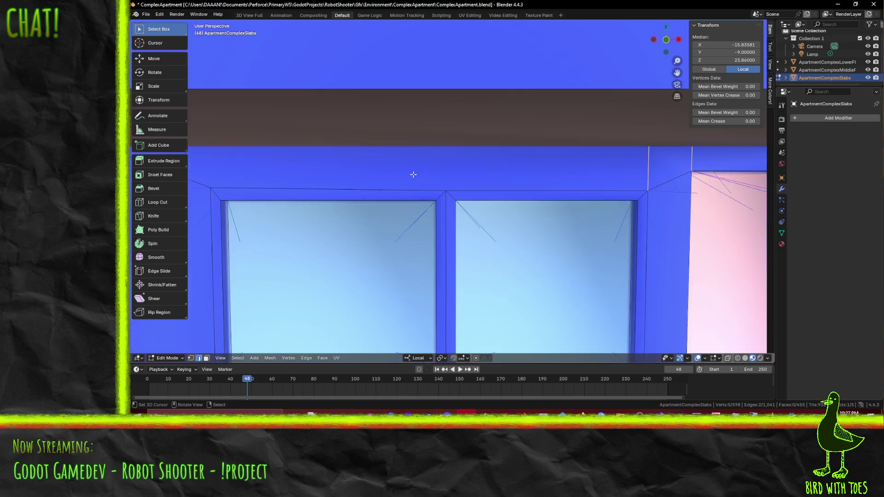
key(k)
click(446, 190)
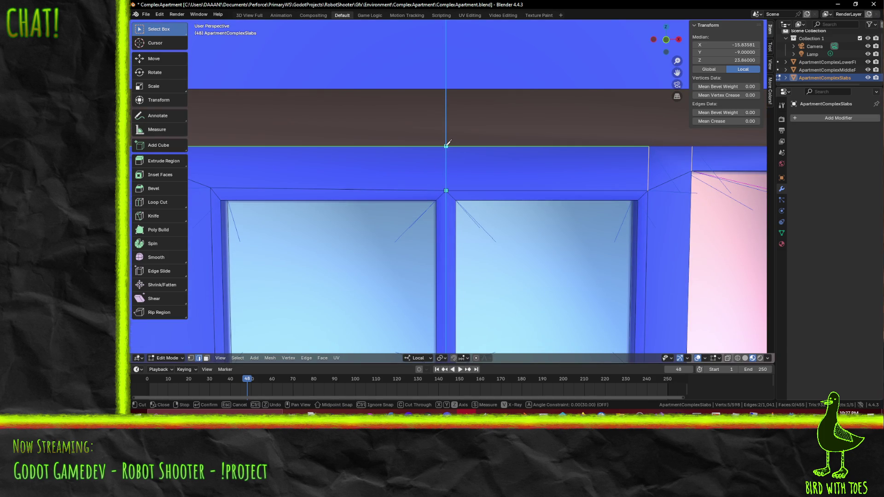
click(445, 146)
key(Return)
- In vertex select mode, pick the window's upper-left corner vertex
drag(314, 168, 481, 162)
scroll(down, 3)
scroll(up, 3)
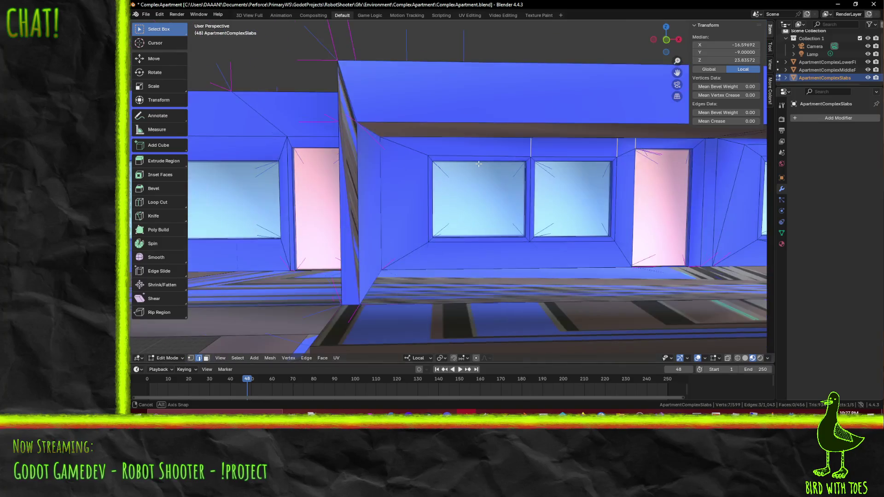
click(190, 358)
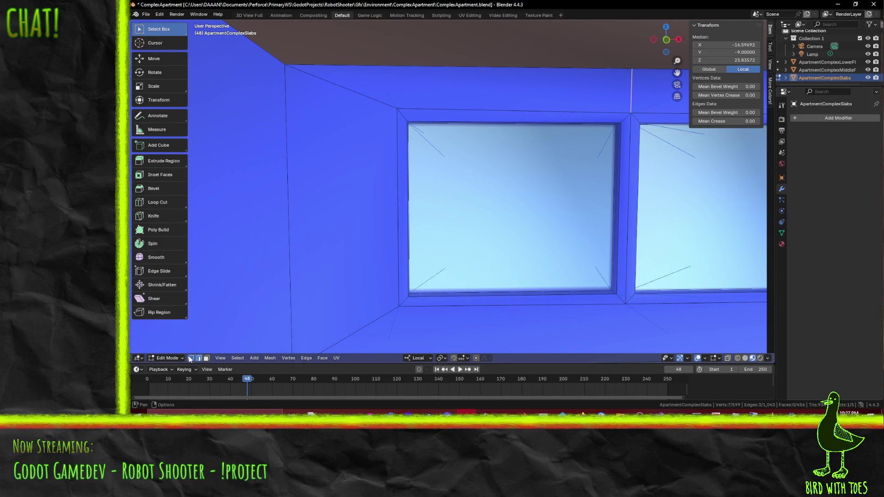
click(396, 107)
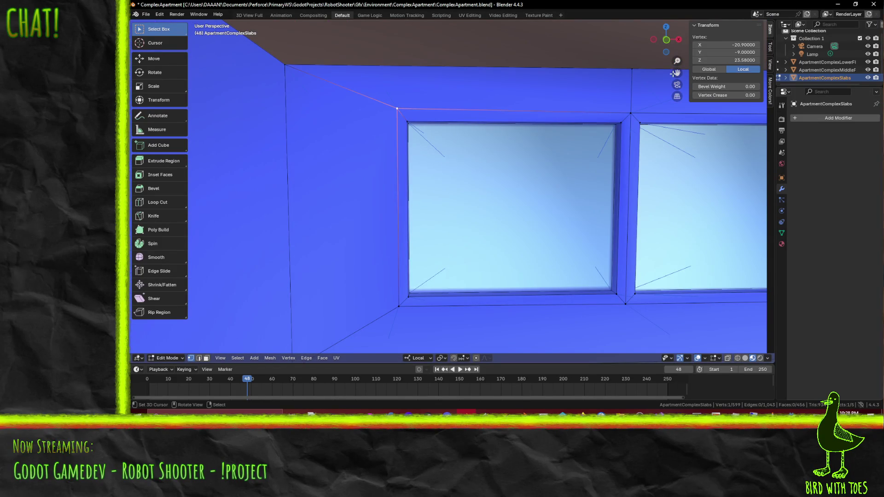
drag(653, 93, 414, 105)
click(407, 117)
click(421, 105)
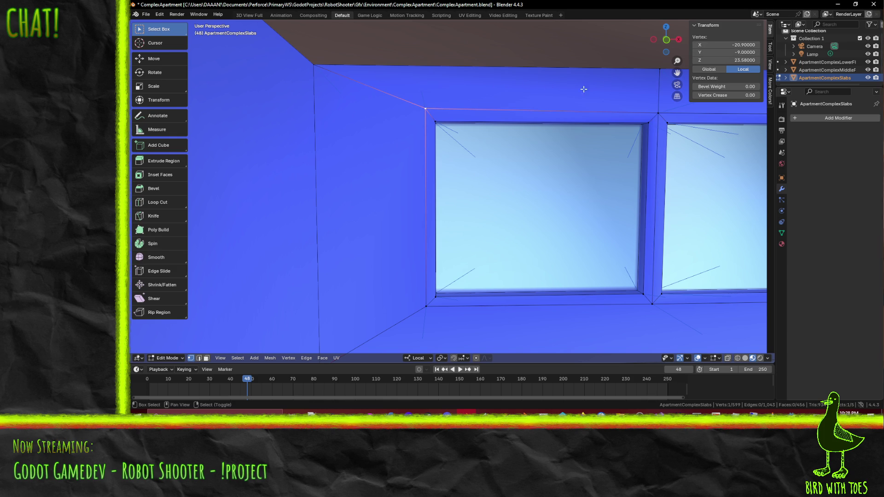
- Set the upper-left corner vertex's Z to 23.55 in the Transform panel
drag(570, 99, 547, 98)
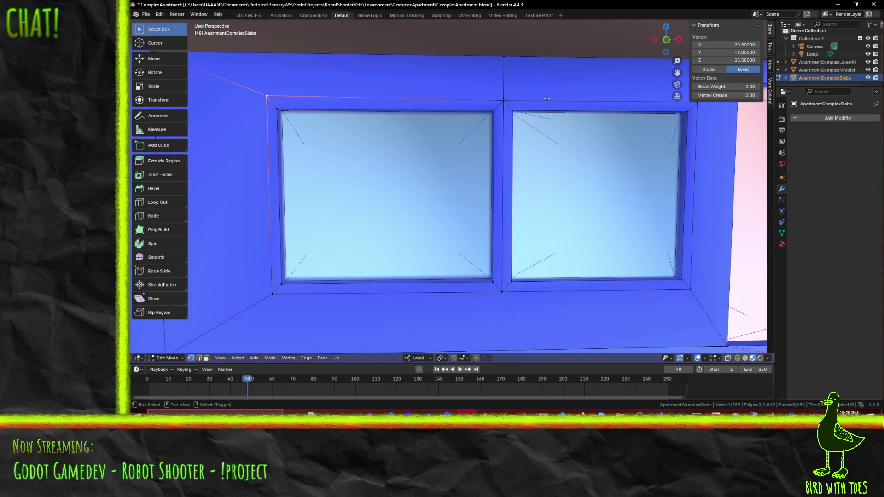
click(504, 101)
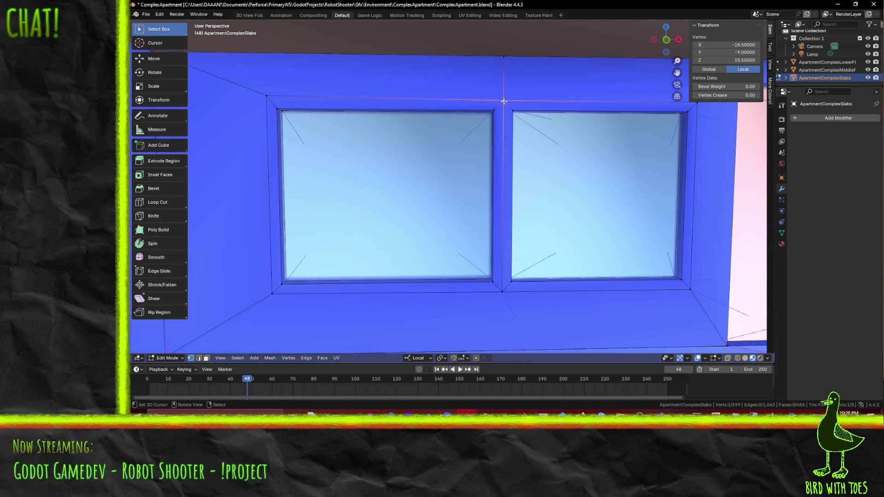
click(282, 94)
click(718, 60)
text(5)
key(Return)
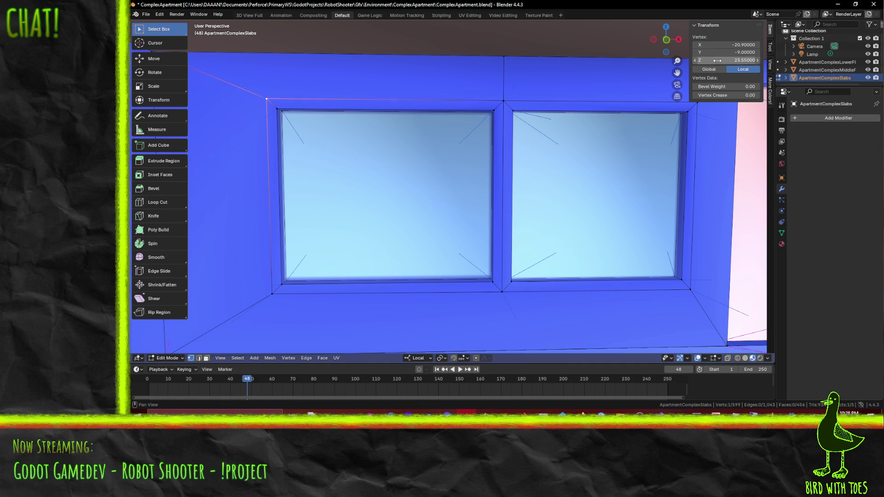
- Knife a new edge from the window's lower corner down to the sill edge
drag(405, 161, 449, 192)
scroll(up, 3)
scroll(down, 3)
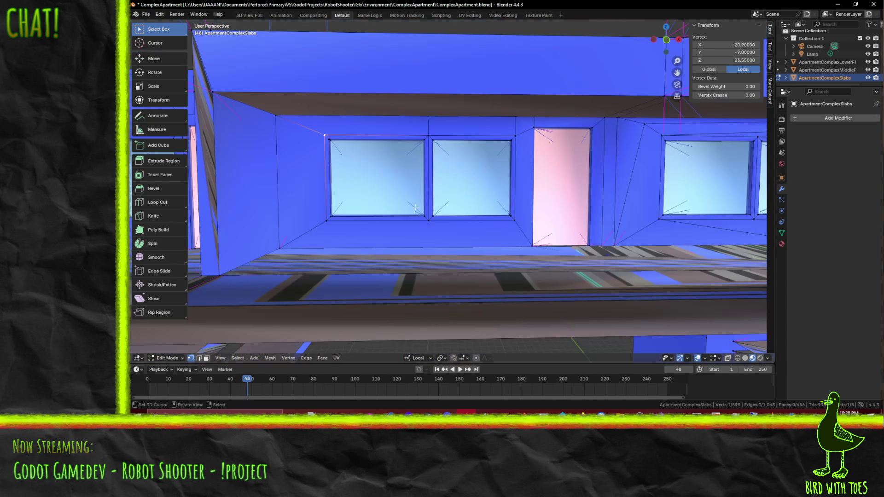
drag(416, 153, 398, 201)
scroll(up, 3)
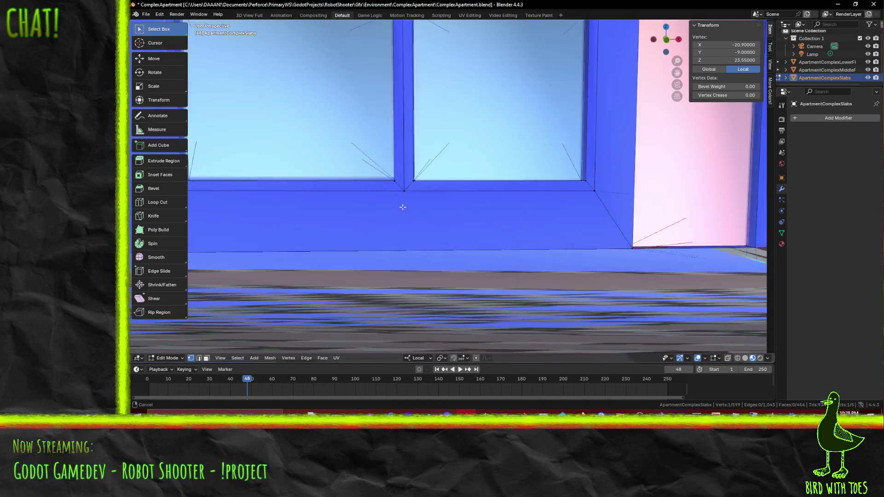
key(k)
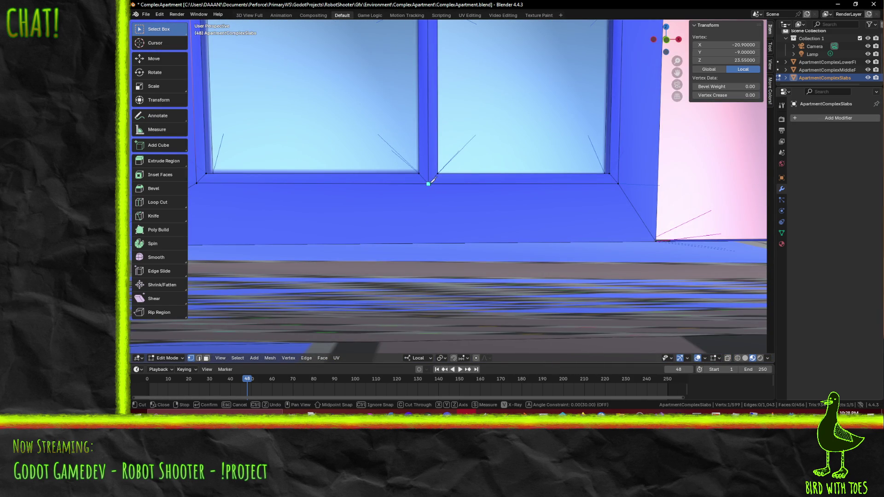
click(428, 184)
click(428, 243)
key(Return)
scroll(down, 3)
drag(436, 243, 424, 237)
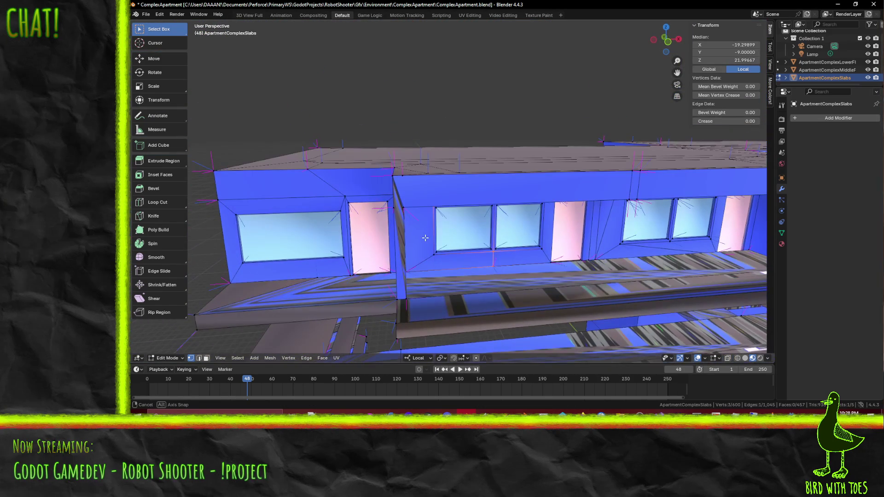
- Save the file and look down onto the slab tops
drag(468, 256, 458, 238)
key(ctrl+s)
scroll(up, 3)
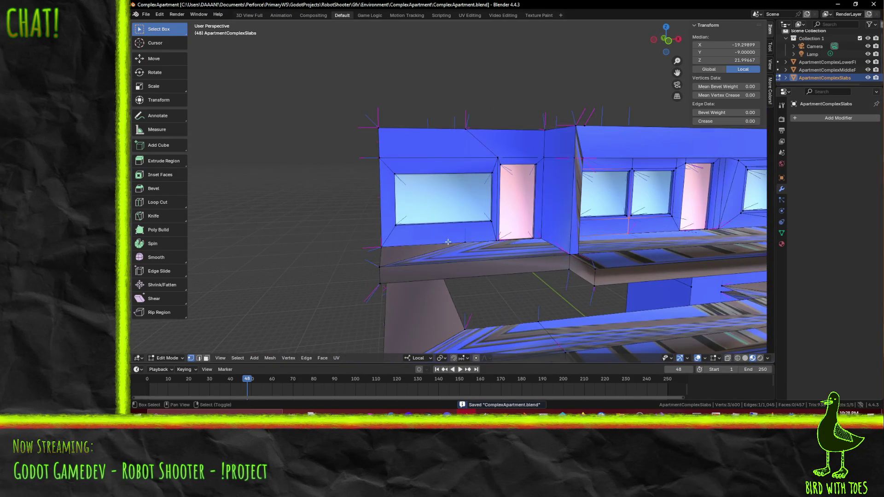
drag(526, 130, 379, 119)
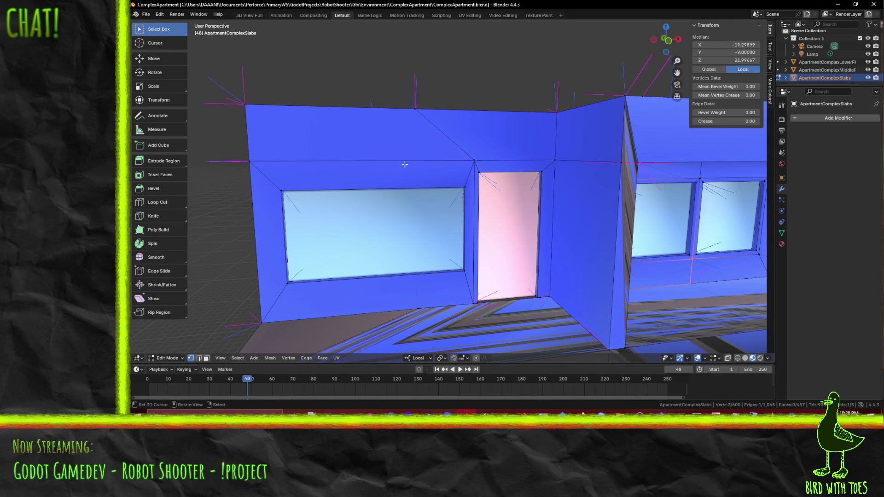
drag(425, 157, 546, 215)
- In front view, move a roof-corner vertex 1.2 units along X
click(515, 205)
key(KP_1)
scroll(up, 3)
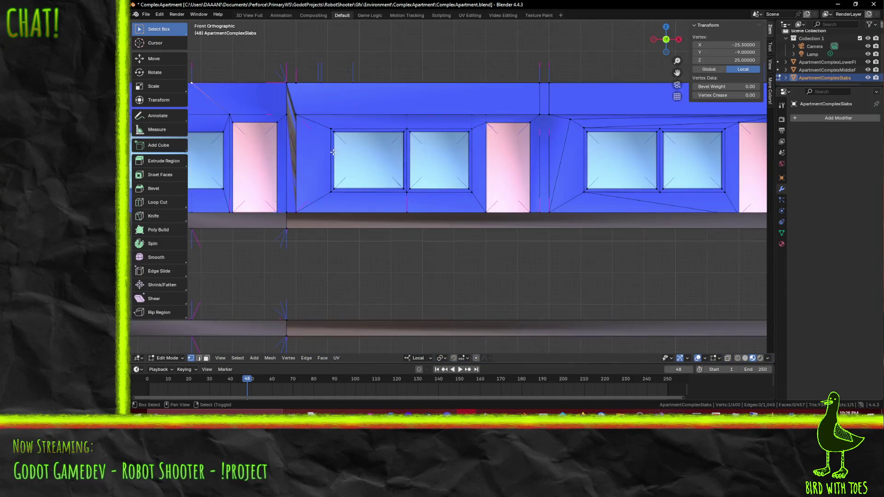
key(g)
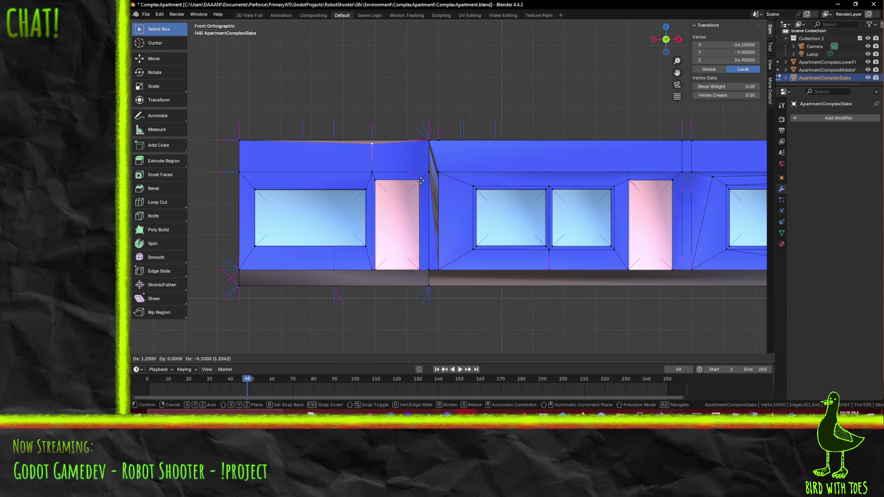
click(418, 181)
drag(418, 181, 405, 218)
scroll(down, 3)
scroll(up, 3)
scroll(down, 3)
- In top view, move the next roof-edge vertex 1.2 units along X
click(399, 221)
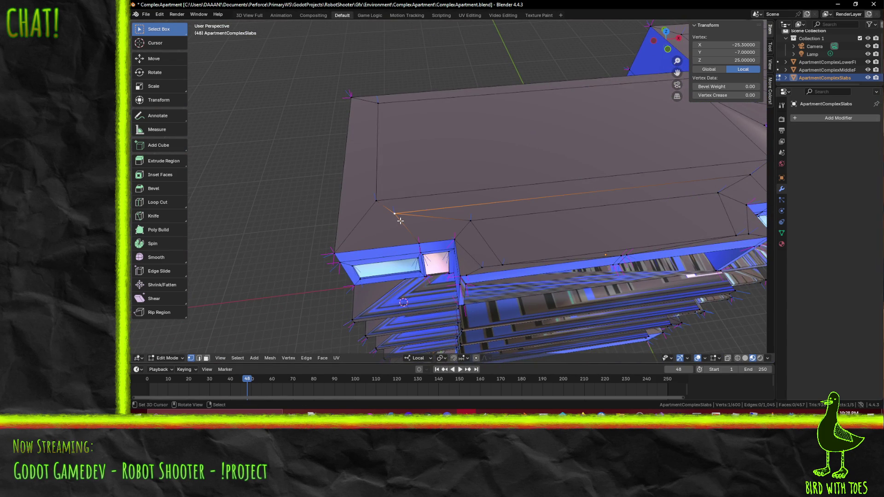
key(KP_7)
scroll(up, 3)
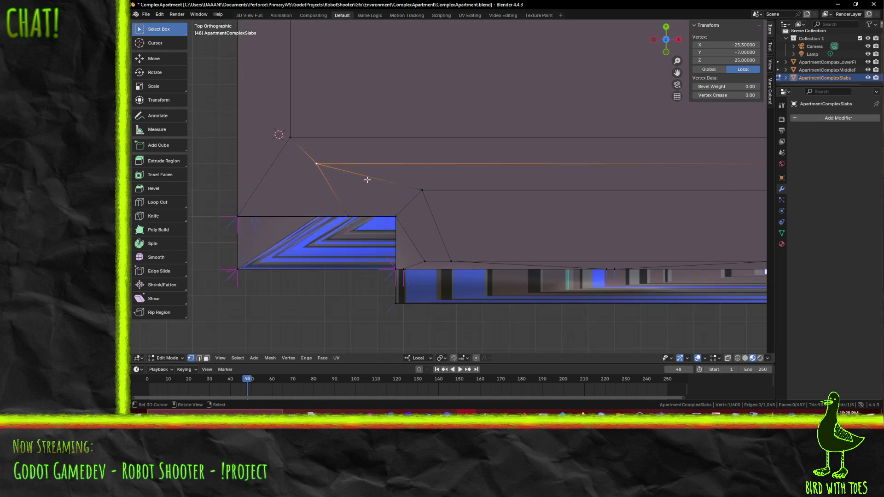
key(g)
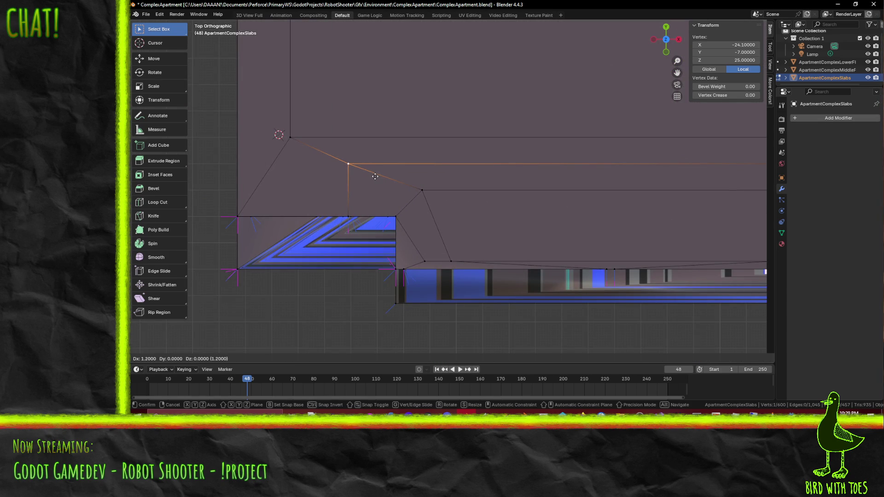
click(375, 176)
scroll(down, 3)
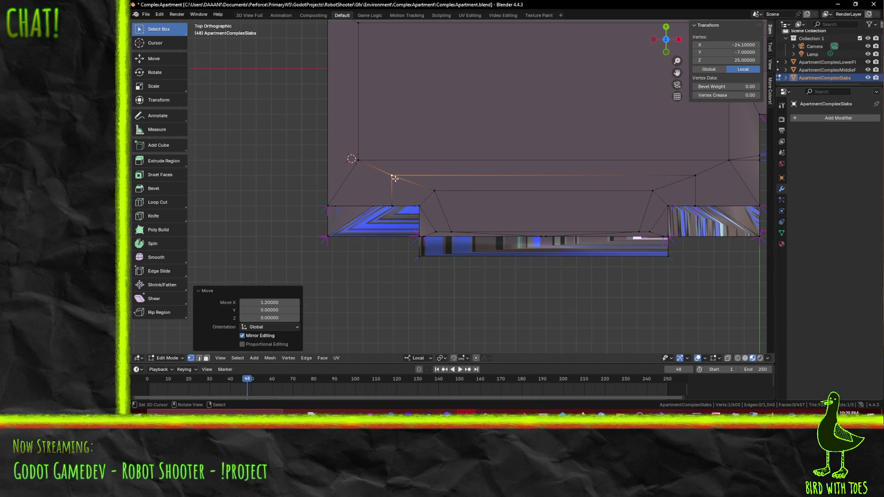
- Deselect all and check the mesh in wireframe, then return to material preview
key(alt+a)
key(z)
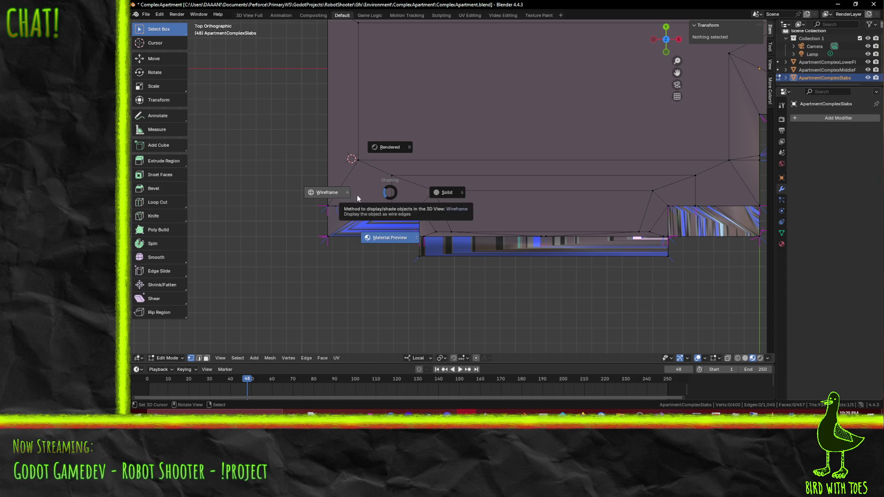
click(352, 197)
key(z)
click(349, 211)
- Try dissolving the roof vertex at the slab corner, then undo it
drag(350, 212, 422, 197)
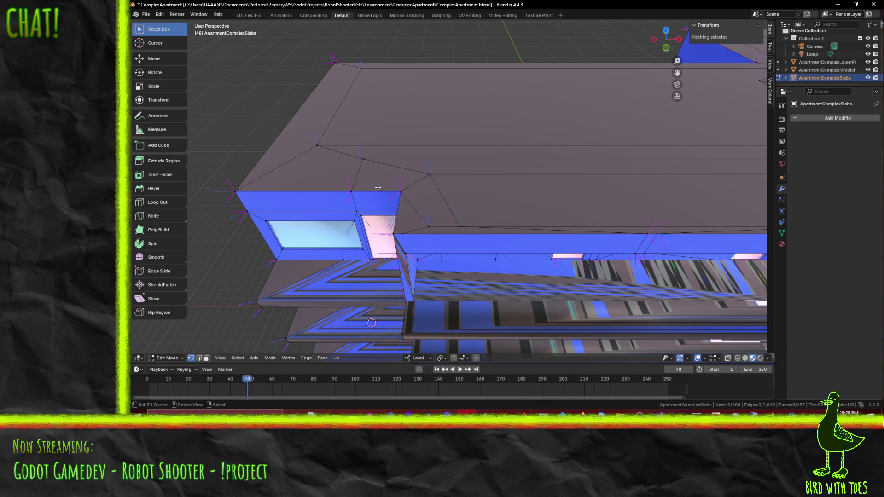
scroll(down, 3)
drag(373, 187, 433, 216)
scroll(up, 3)
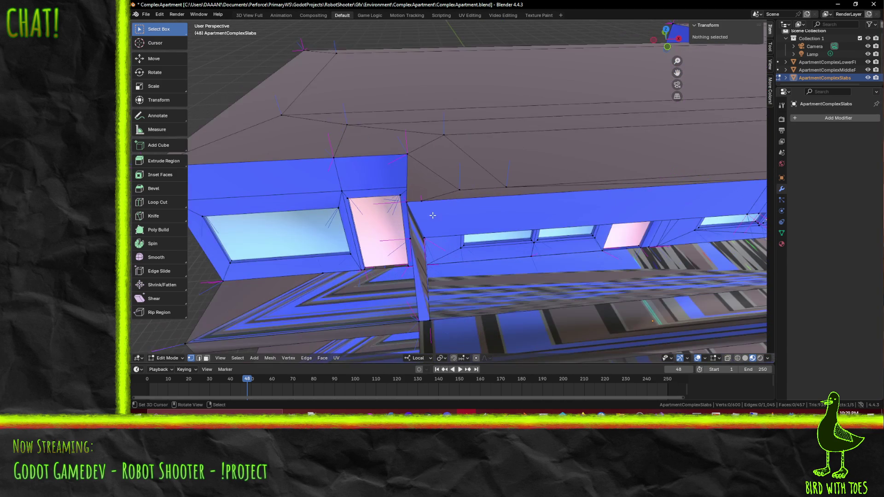
click(423, 205)
key(x)
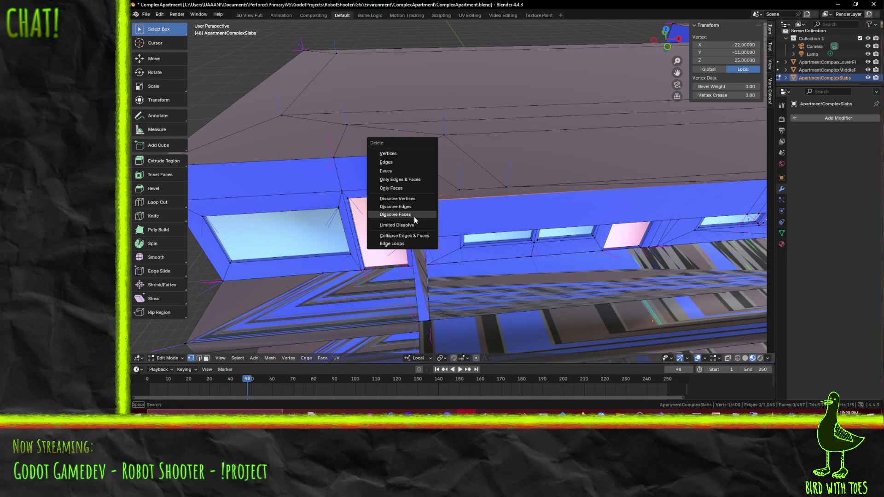
click(410, 198)
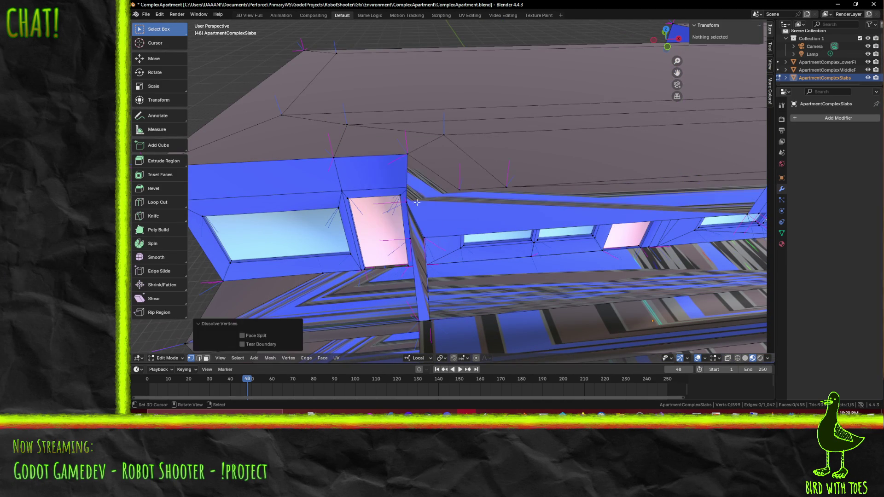
key(ctrl+z)
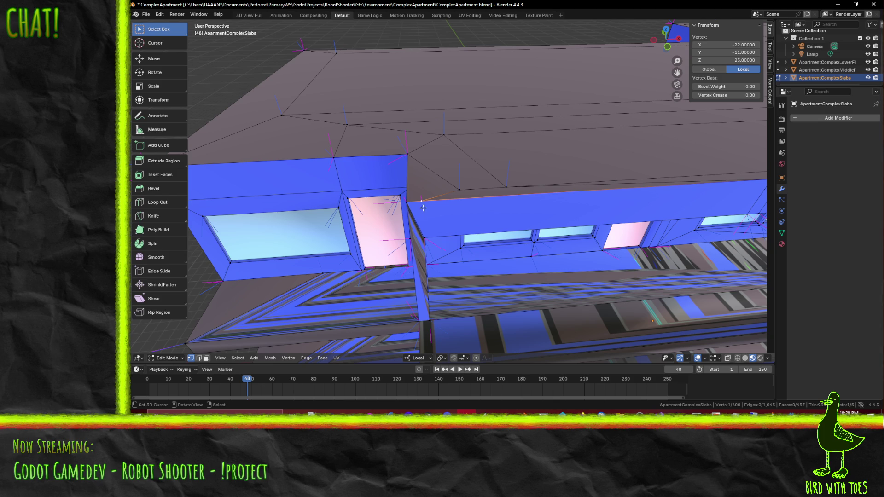
- Knife a new roof edge from the corner vertex to the roof vertex on its right
scroll(up, 3)
key(ctrl+l)
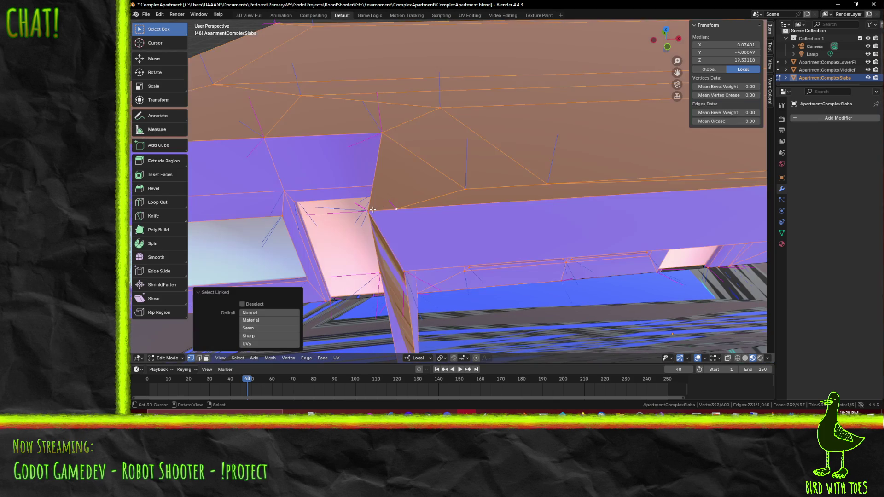
key(alt+a)
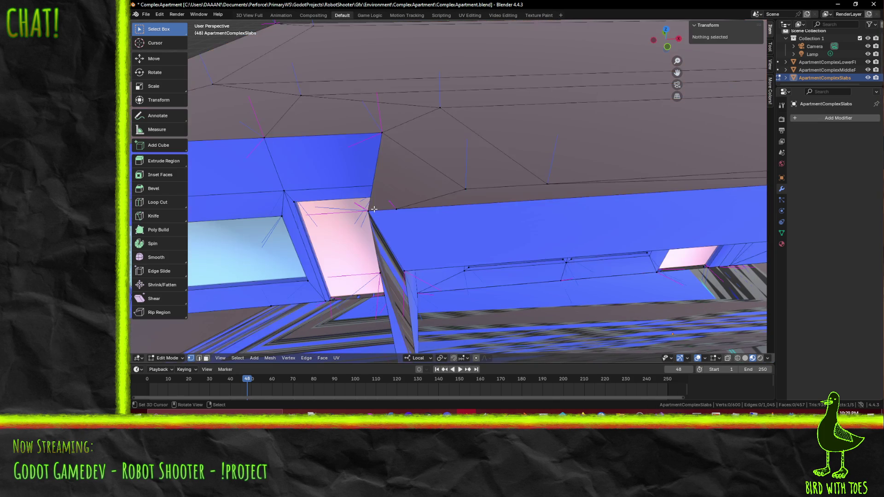
key(k)
click(369, 210)
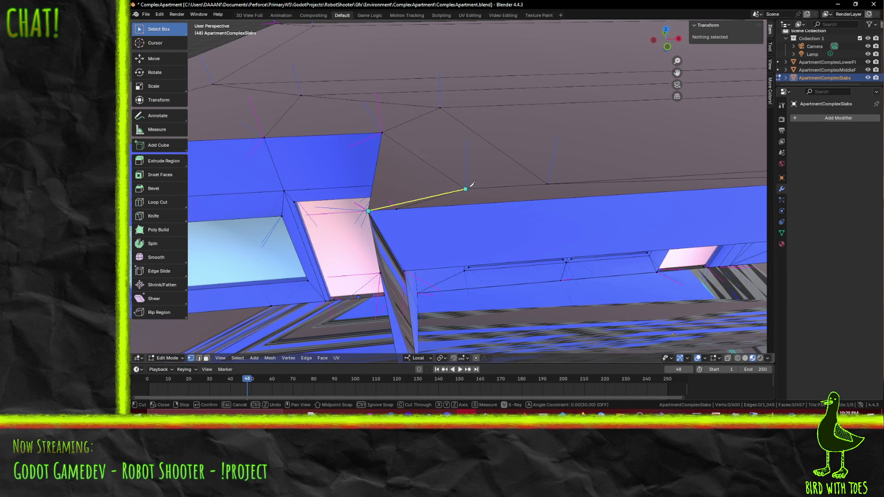
click(465, 188)
key(Return)
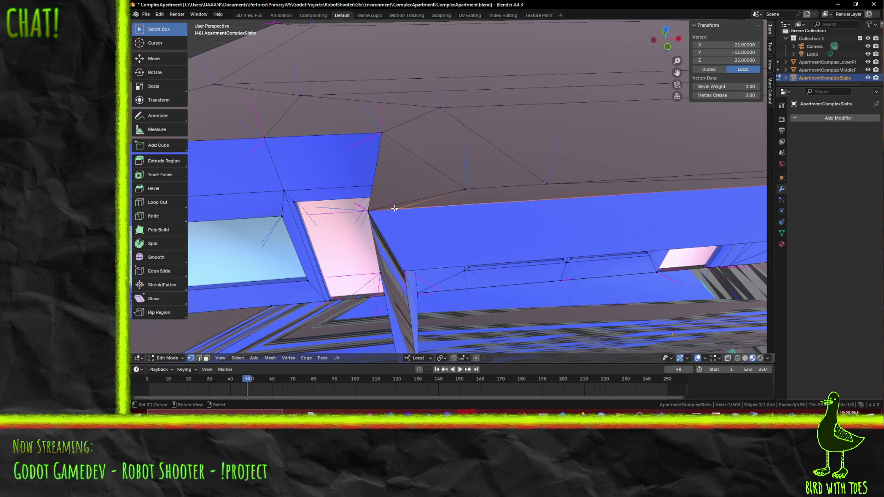
- Try dissolving the selected vertex again, then undo it
key(x)
click(420, 214)
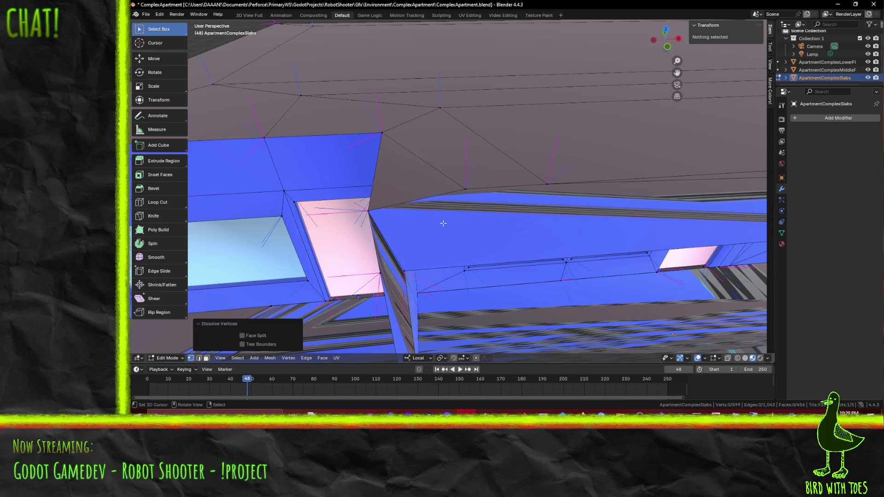
drag(587, 221, 415, 203)
key(ctrl+z)
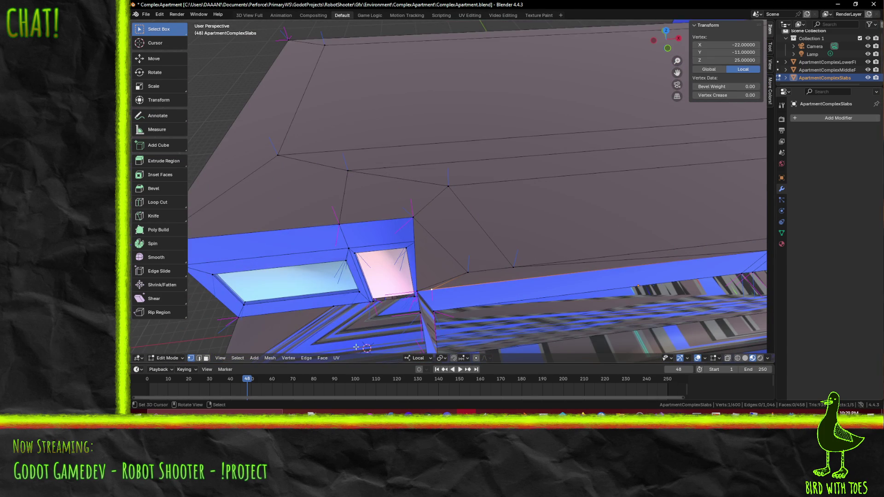
- Dissolve the extra roof edge in edge select mode
click(199, 359)
click(481, 284)
key(x)
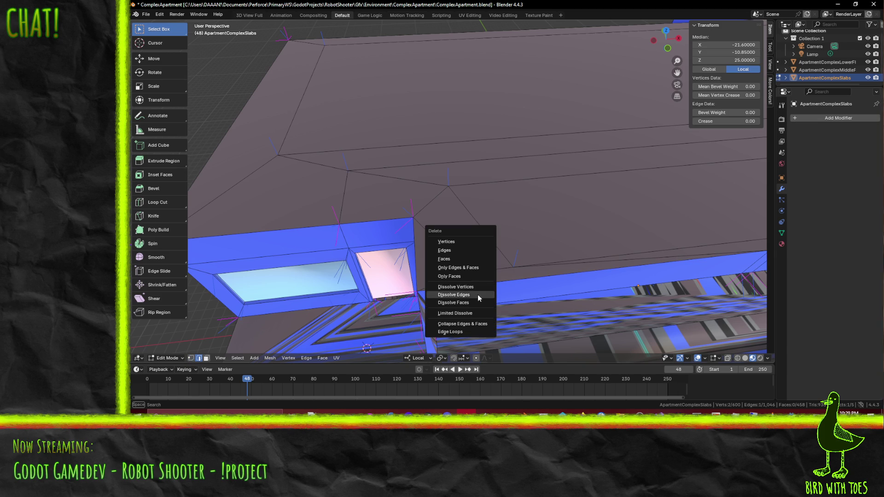
click(477, 294)
- Try dissolving three roof triangle edges, undo it, and deselect them
drag(476, 294, 422, 261)
click(431, 260)
click(474, 243)
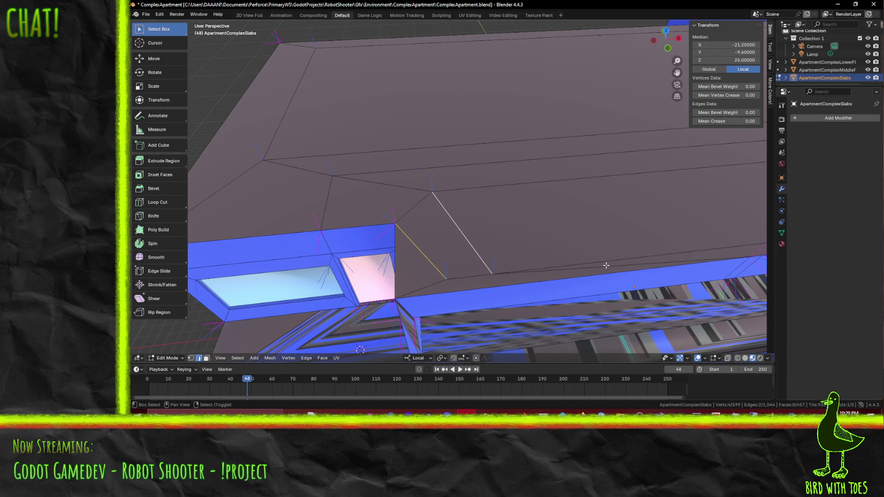
click(604, 265)
key(x)
click(604, 265)
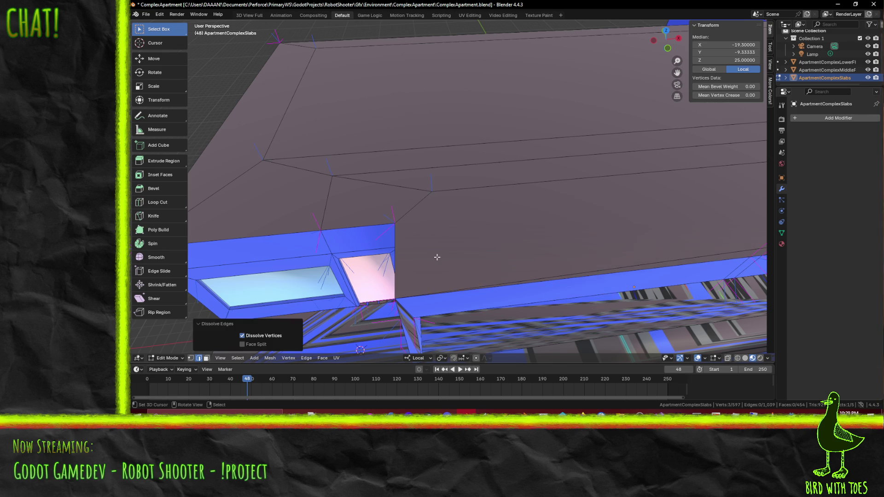
key(ctrl+z)
drag(522, 266, 438, 268)
key(alt+a)
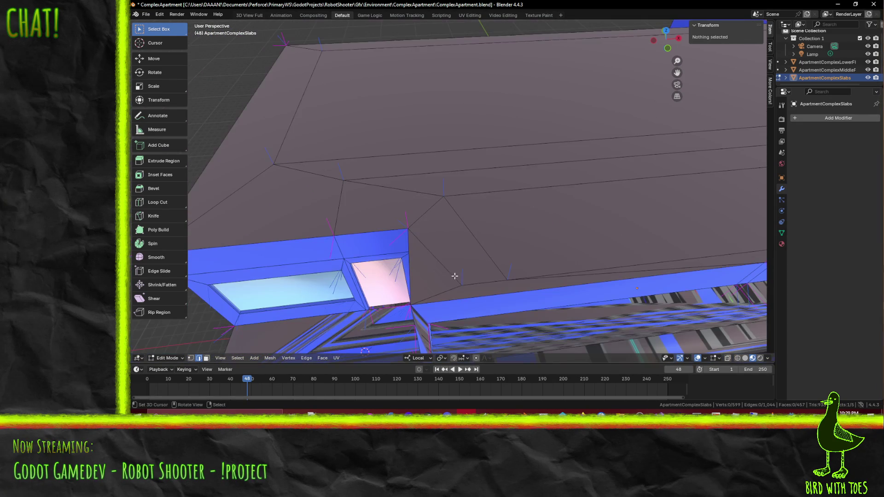
- Knife a new edge from the lower corner vertex up to the roof vertex
key(k)
click(464, 285)
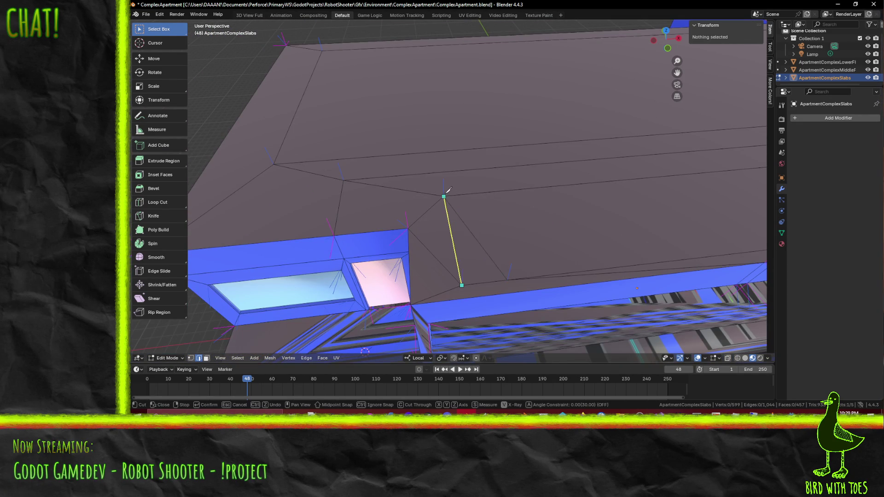
click(443, 196)
key(Return)
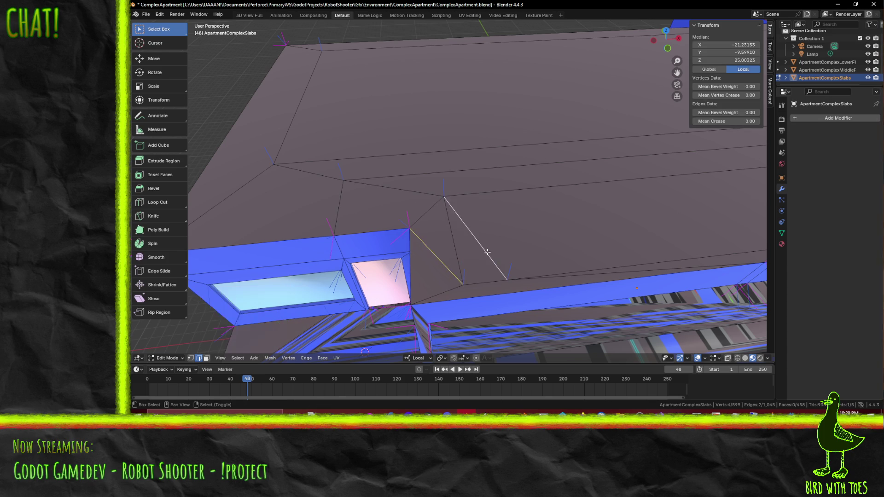
- Select the five roof diagonal edges and dissolve them
click(488, 253)
click(570, 278)
drag(570, 278, 469, 187)
click(510, 190)
click(520, 183)
drag(468, 264, 372, 126)
drag(319, 112, 375, 291)
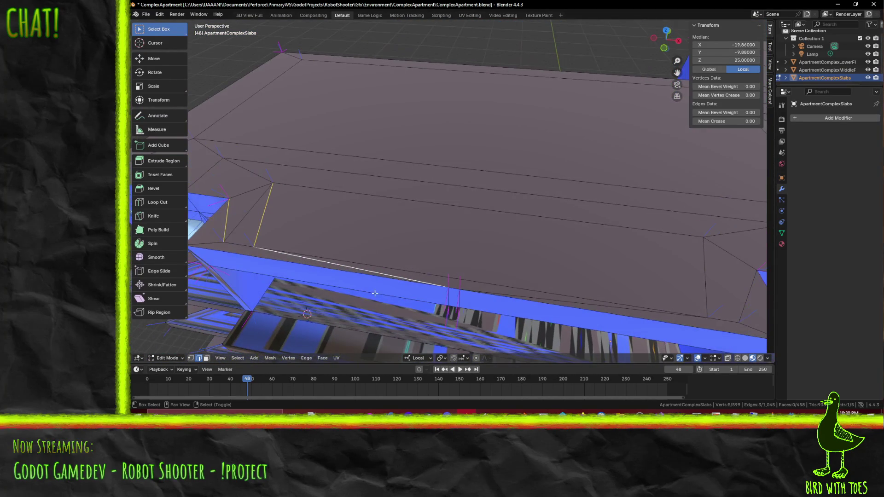
click(516, 295)
key(x)
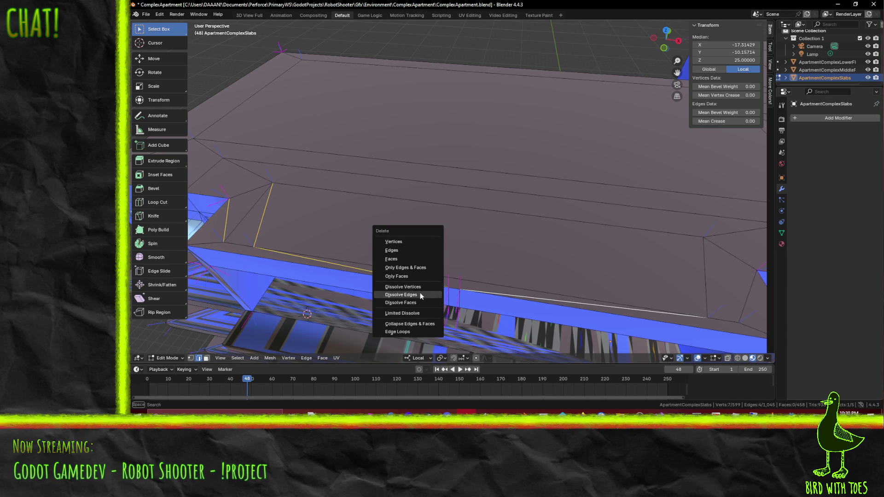
click(420, 293)
- Dissolve the two long parallel edges running along the slab roof top
drag(381, 276, 430, 244)
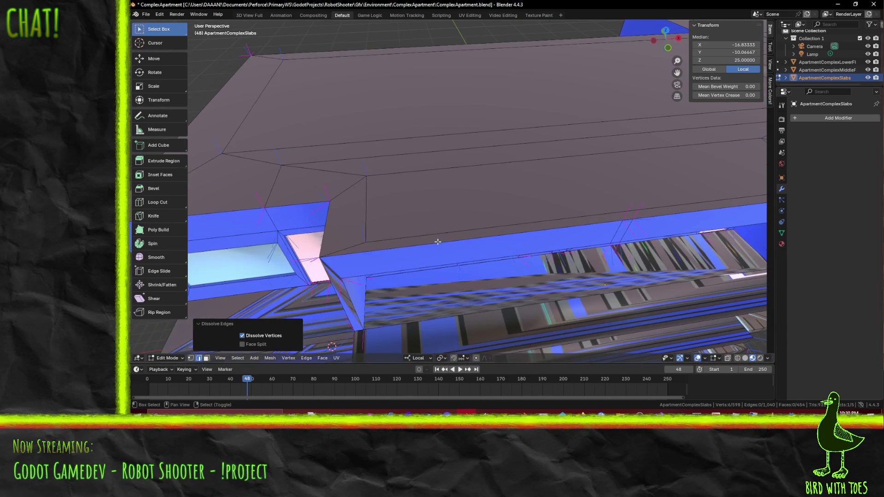
drag(532, 239, 405, 215)
click(536, 238)
scroll(up, 3)
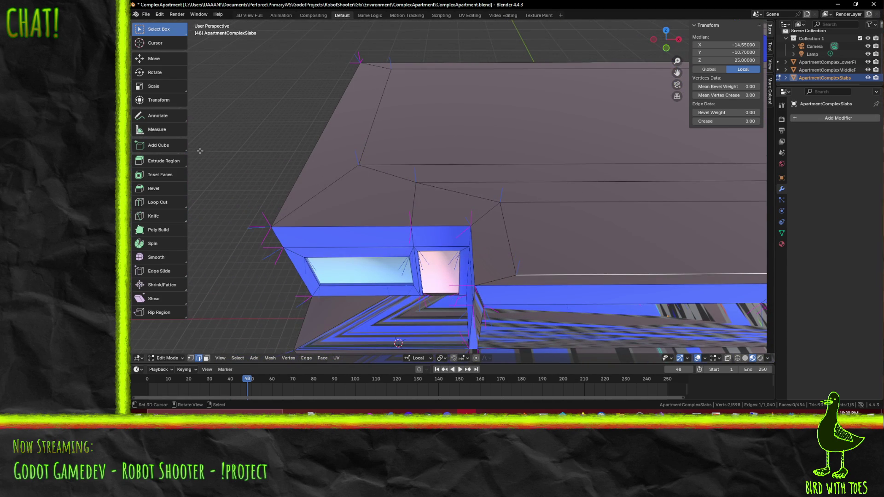
drag(607, 205, 455, 178)
click(441, 181)
click(442, 181)
scroll(down, 3)
drag(396, 214, 501, 222)
scroll(up, 3)
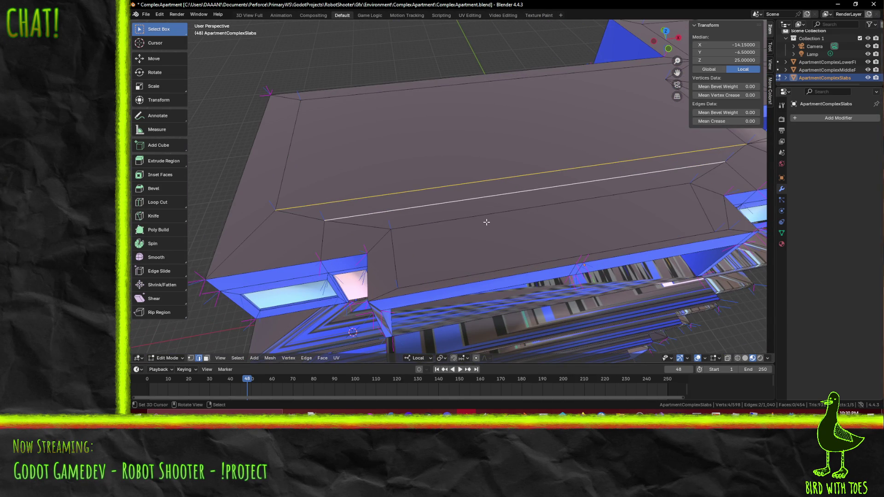
key(x)
click(486, 222)
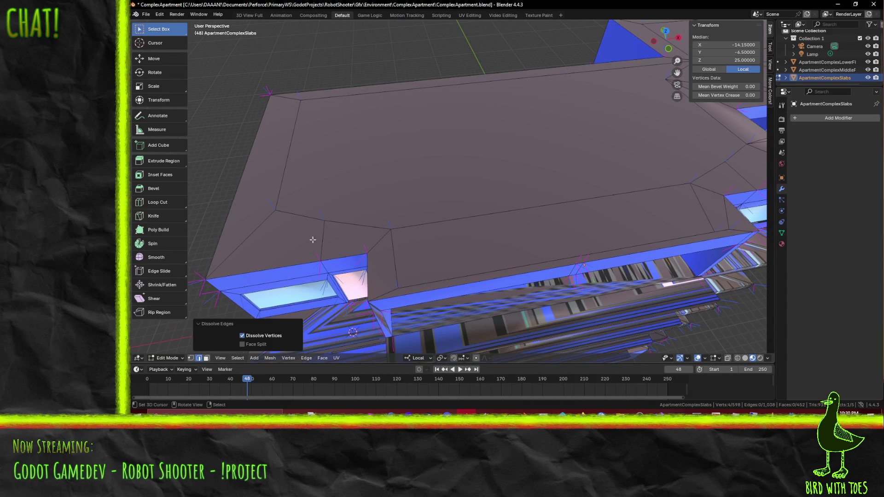
click(191, 359)
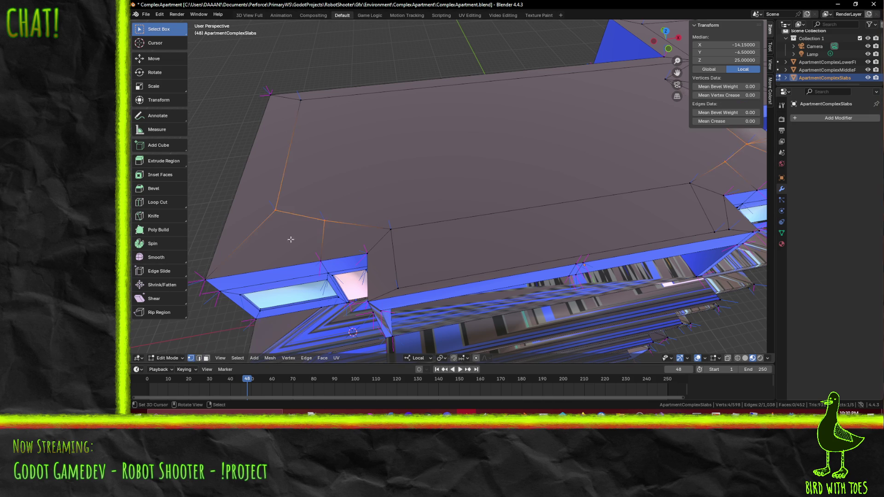
- In top view, move the roof corner vertex 1 unit along -Y
click(326, 221)
key(KP_7)
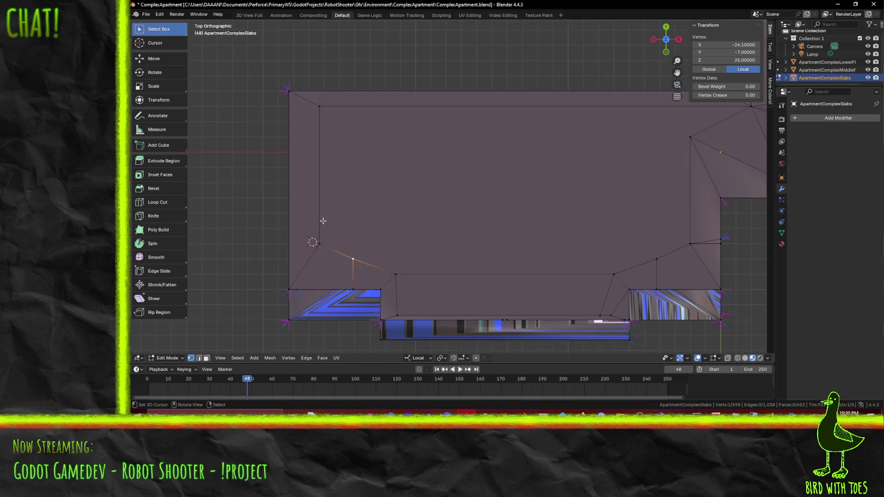
key(g)
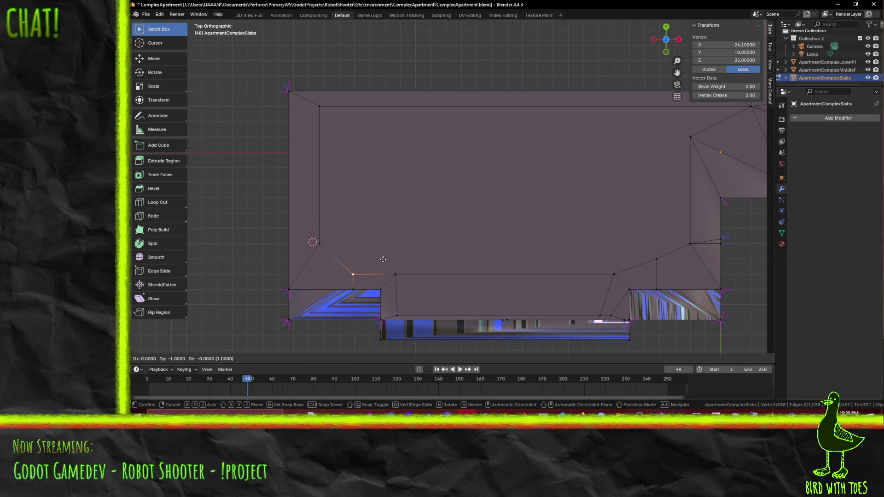
click(382, 259)
- Select both ends of the front roof edge and move it 1 unit along Y
click(327, 240)
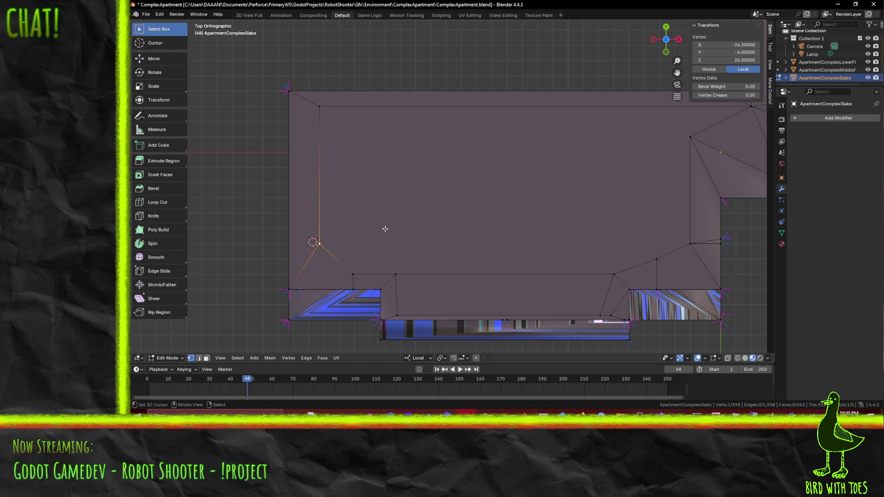
click(616, 278)
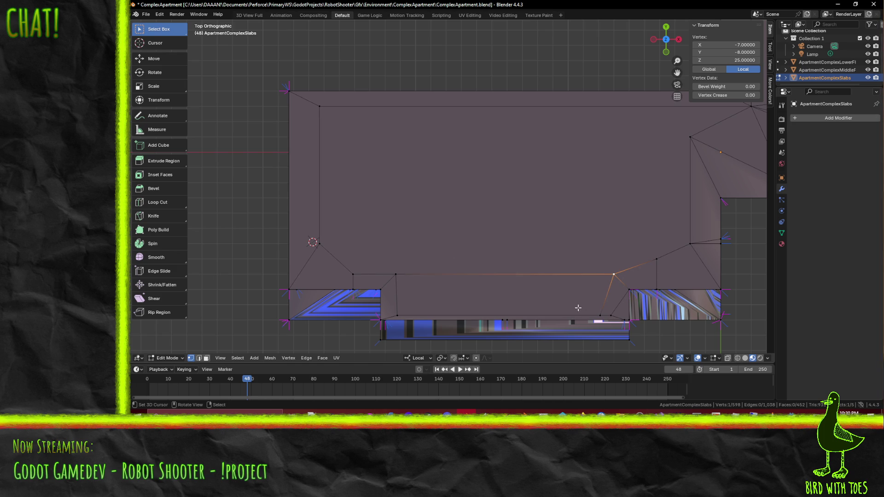
drag(527, 313, 396, 260)
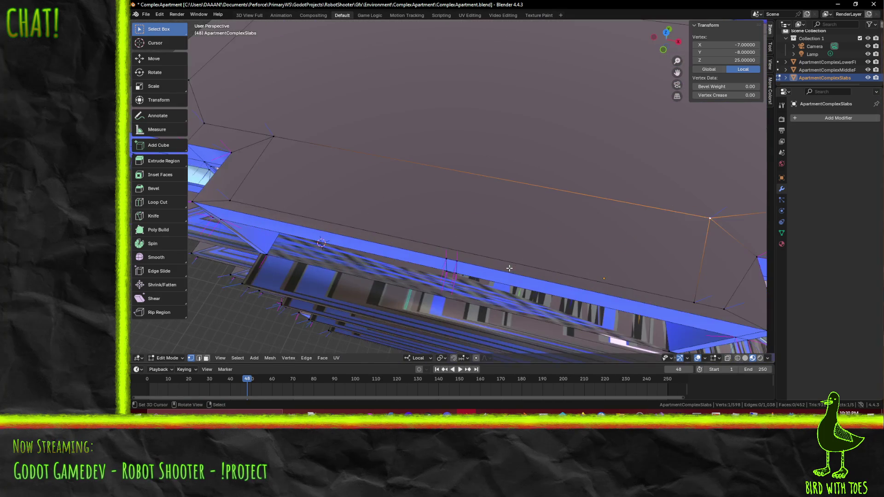
click(193, 201)
click(695, 302)
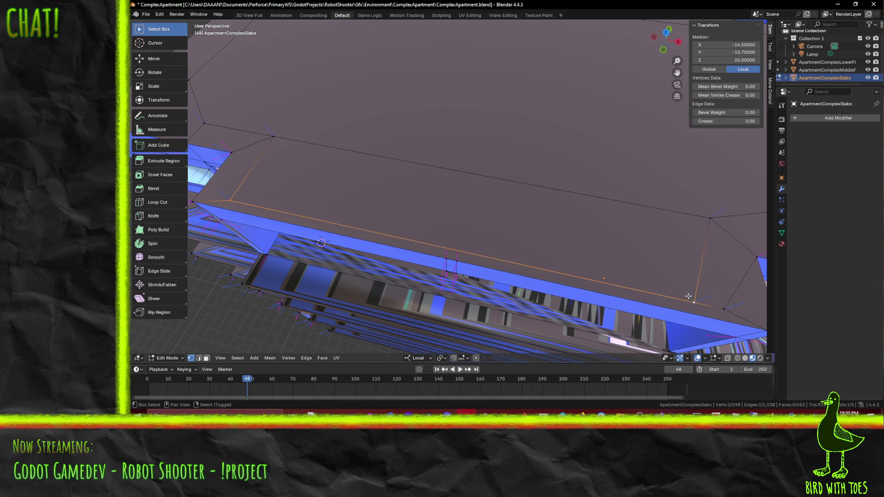
scroll(down, 3)
key(KP_7)
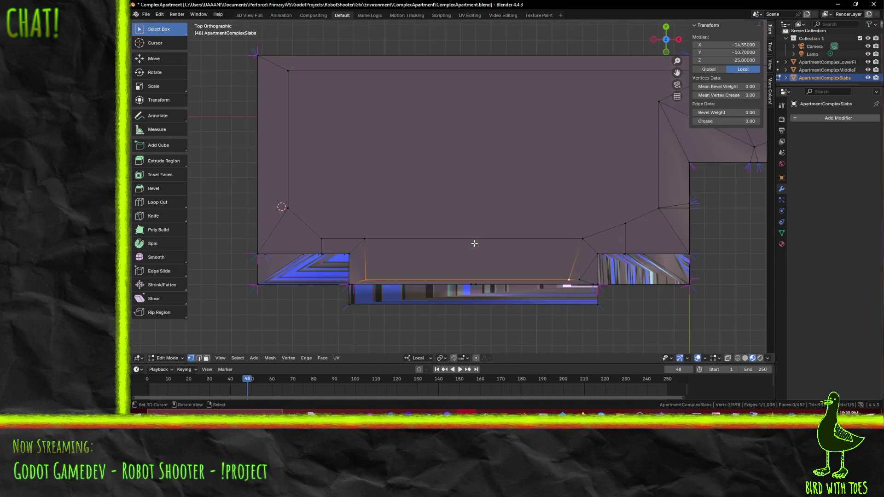
key(g)
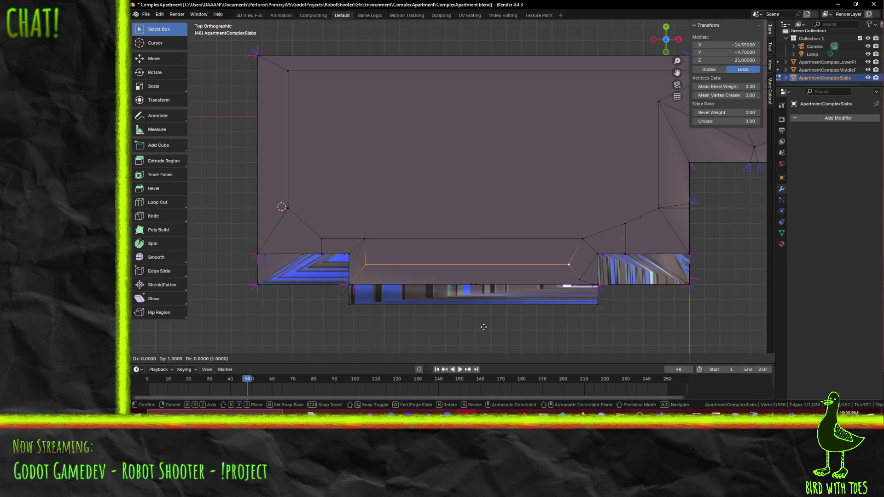
click(484, 324)
scroll(up, 3)
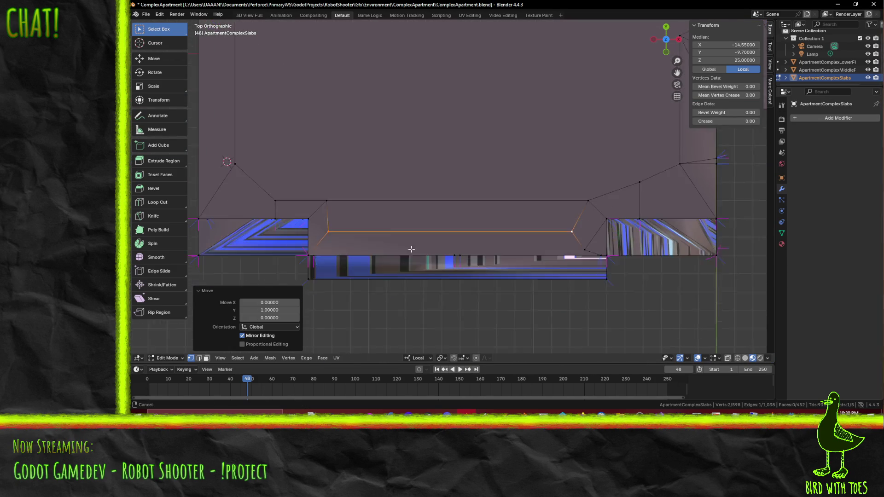
drag(442, 258, 458, 223)
click(428, 222)
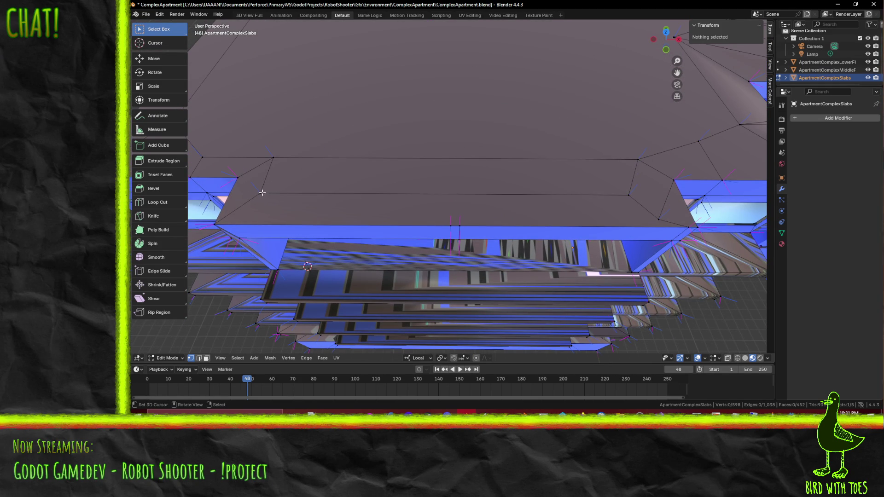
- Dissolve the stray vertex at the slab's right corner
drag(459, 209, 408, 225)
click(545, 234)
drag(545, 235, 532, 222)
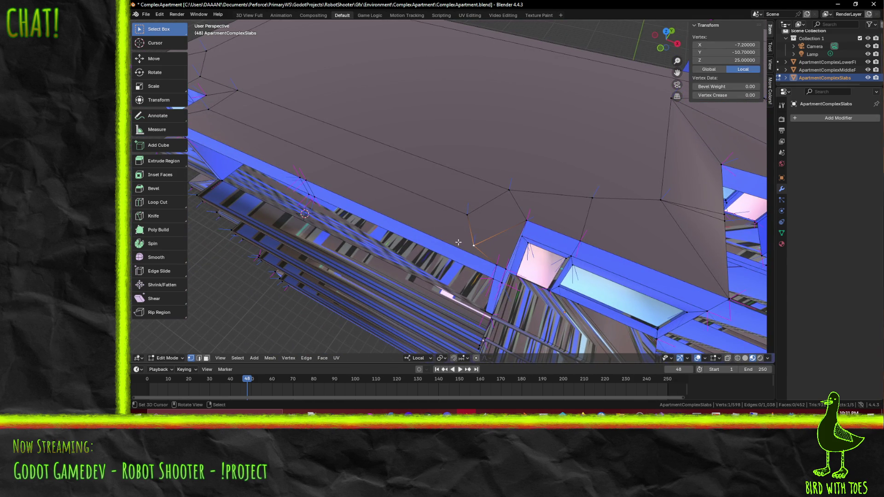
drag(460, 242, 453, 232)
key(x)
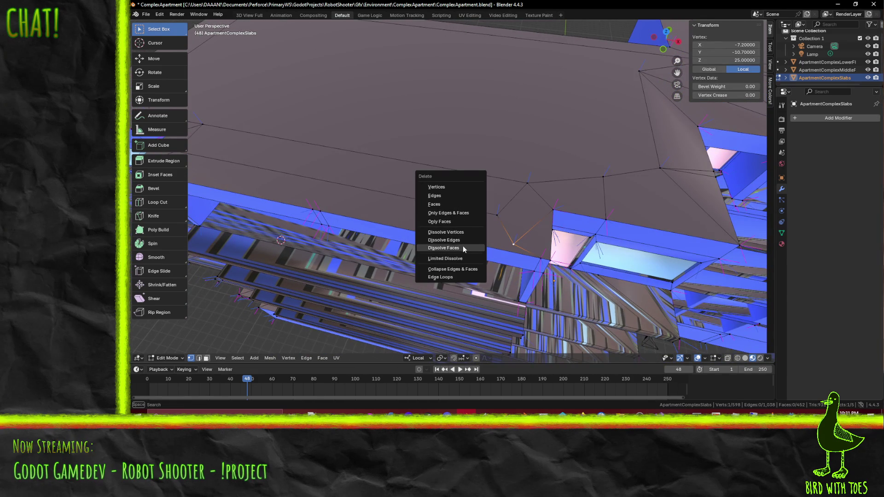
click(460, 234)
- Knife-cut a new edge down the windowed wall corner from its top vertex
drag(459, 234, 506, 262)
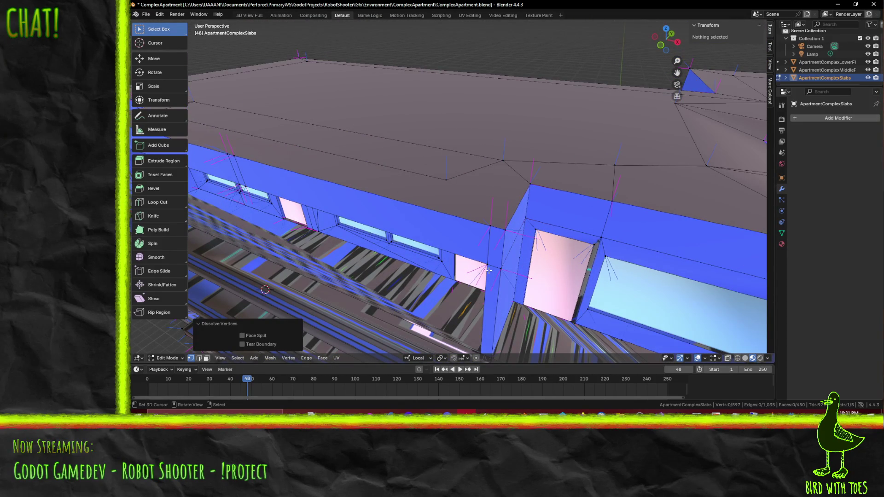
key(k)
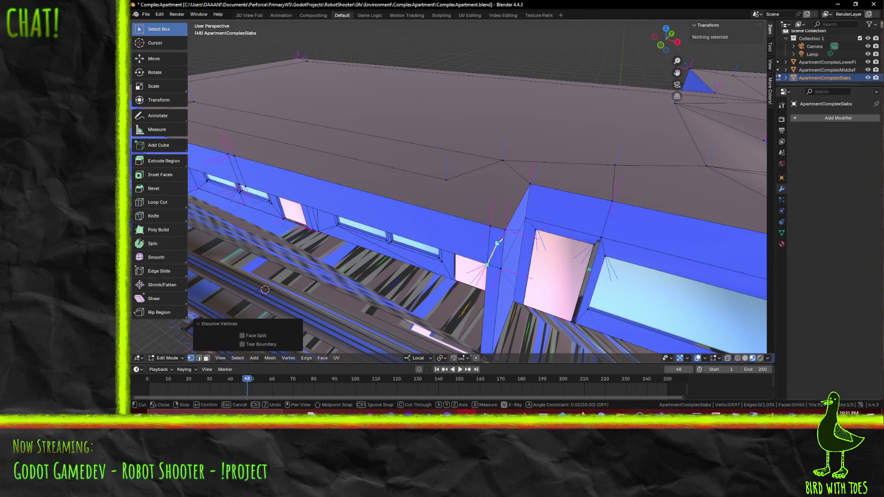
key(Escape)
click(495, 259)
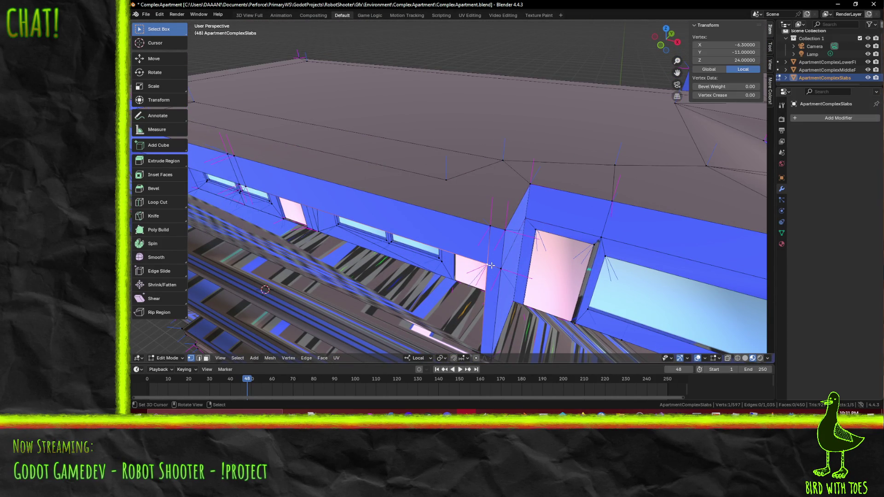
key(k)
drag(493, 275, 568, 233)
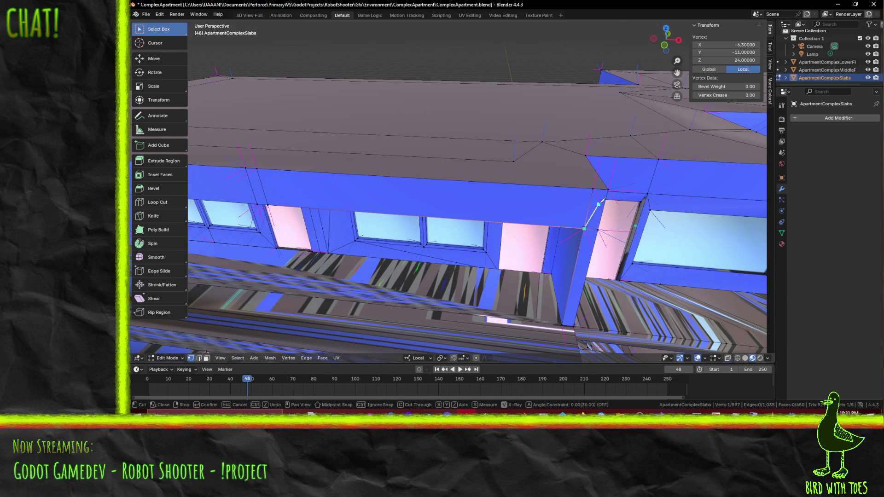
drag(606, 186, 586, 190)
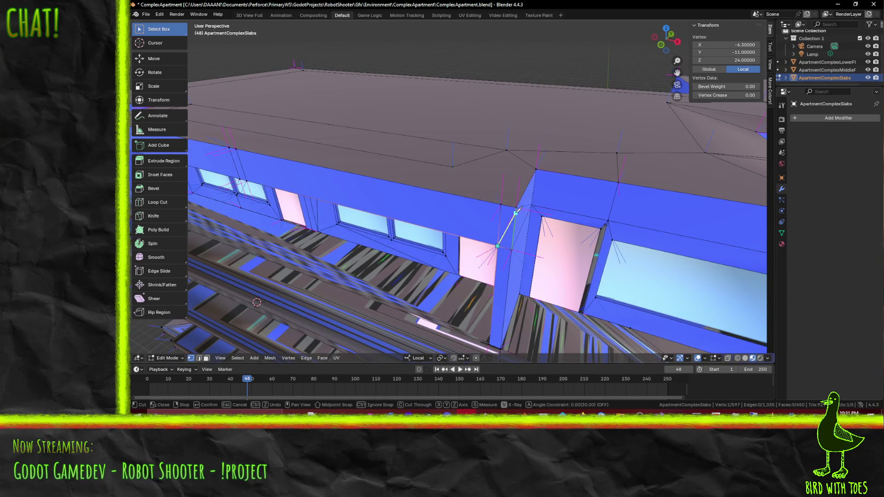
click(497, 246)
key(Return)
- In edge mode, select the two leftover corner edges and dissolve them
click(496, 223)
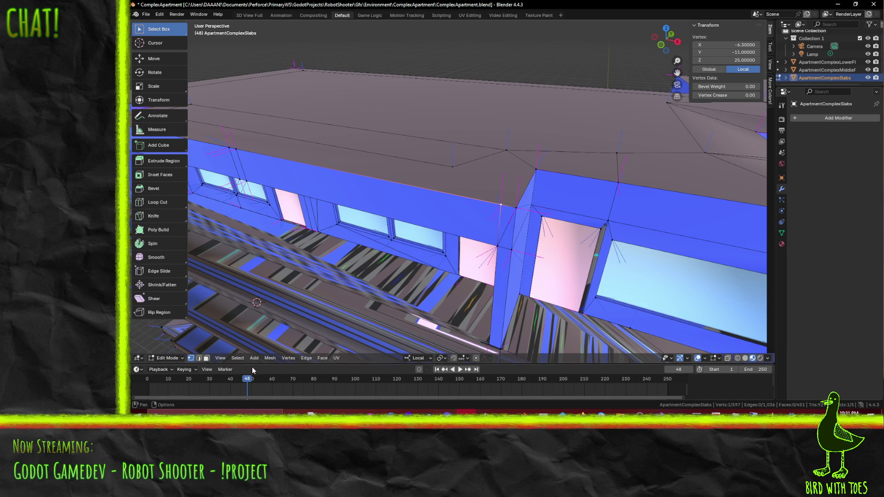
click(198, 358)
click(491, 218)
click(496, 257)
key(x)
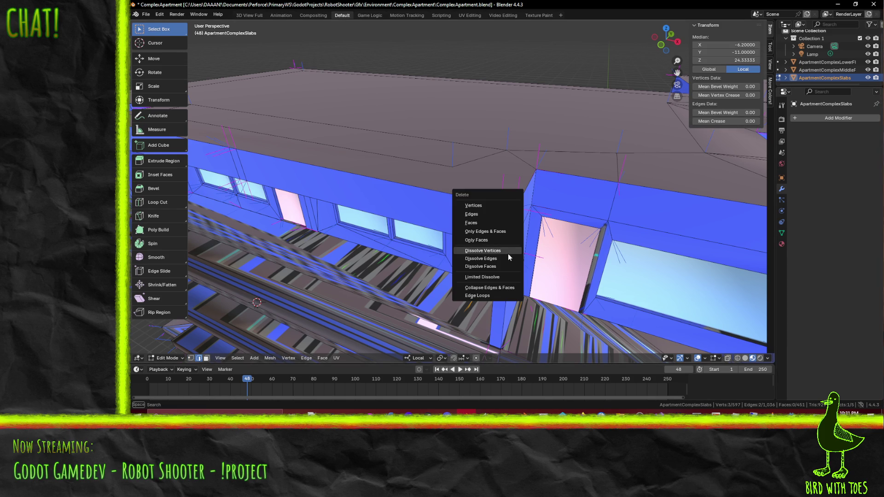
key(Escape)
key(x)
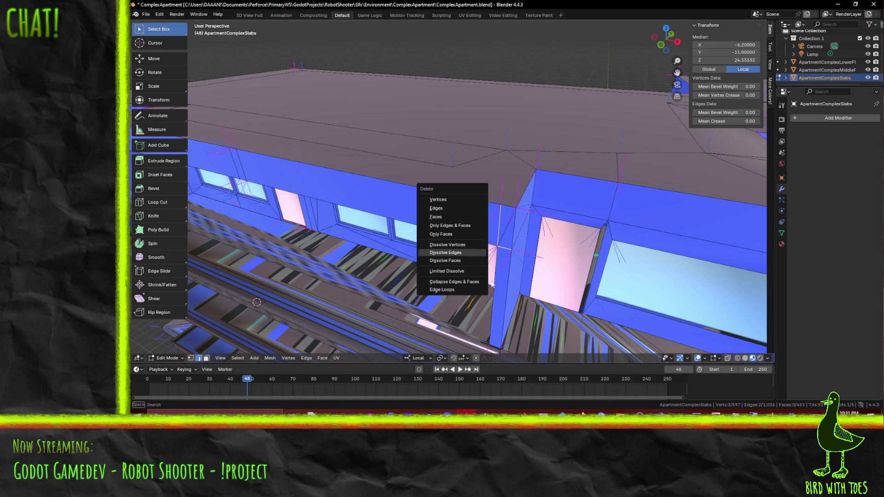
click(461, 256)
drag(461, 256, 461, 236)
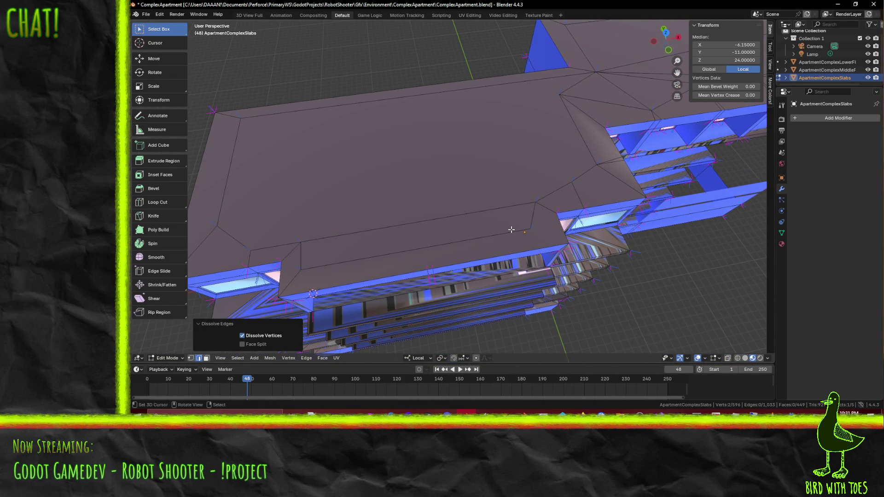
- Select the redundant chain of front roof edges and dissolve them
scroll(down, 3)
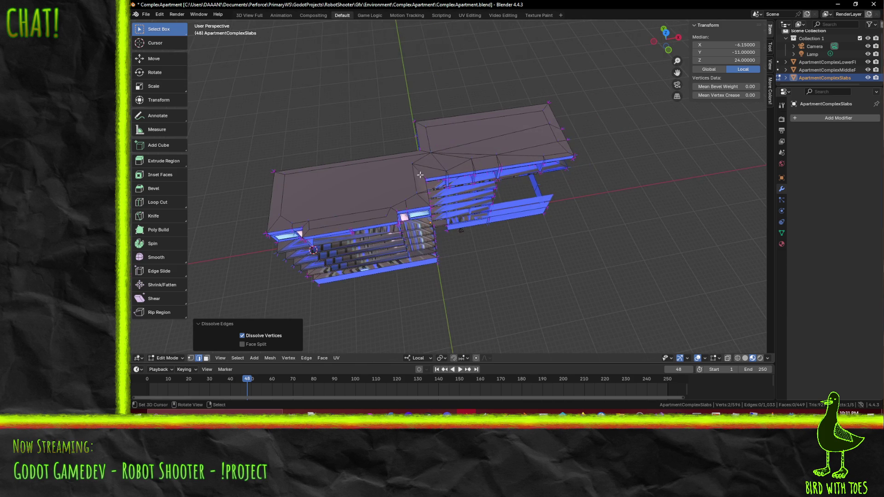
drag(483, 111, 439, 207)
scroll(up, 3)
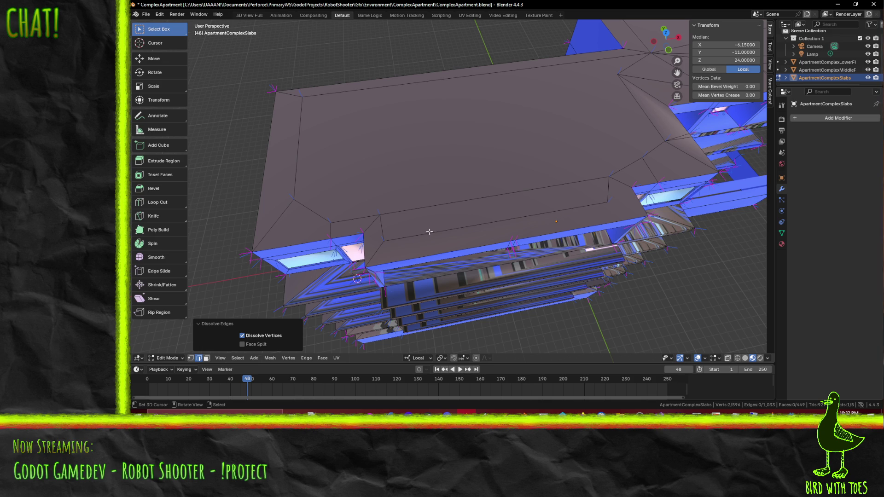
drag(457, 230, 440, 237)
scroll(up, 3)
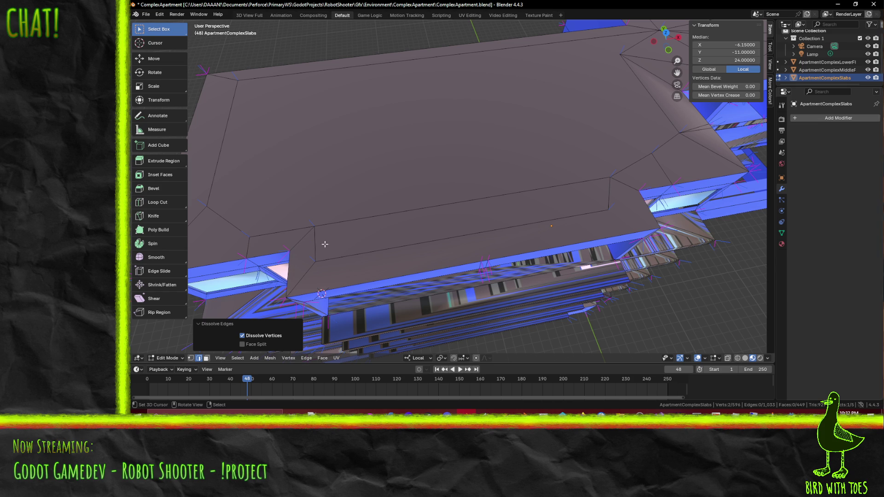
click(358, 255)
key(x)
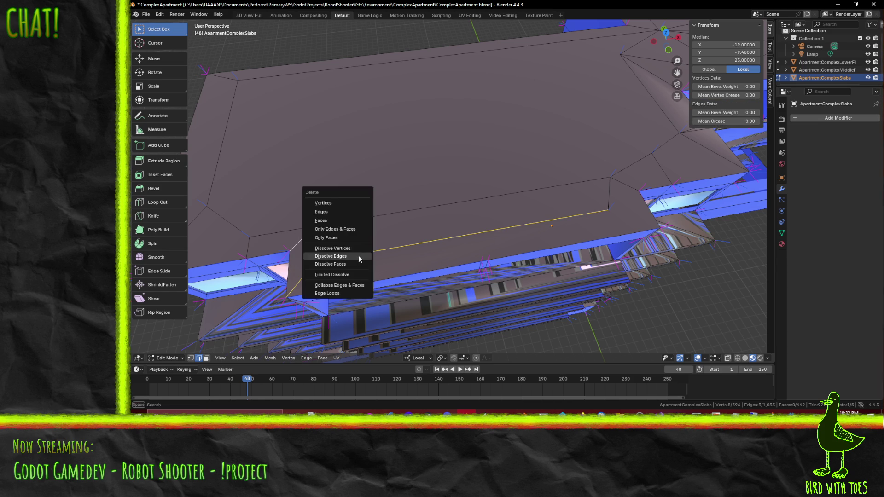
key(Escape)
click(307, 259)
click(322, 255)
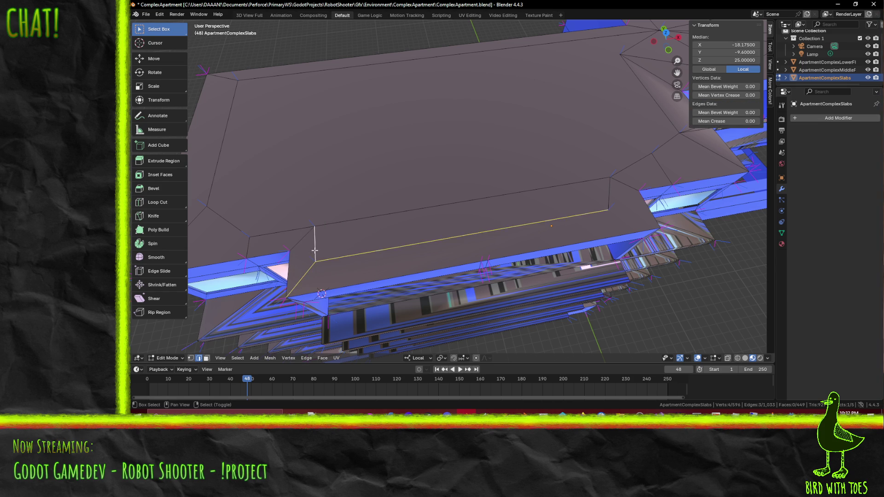
click(315, 251)
key(x)
click(419, 258)
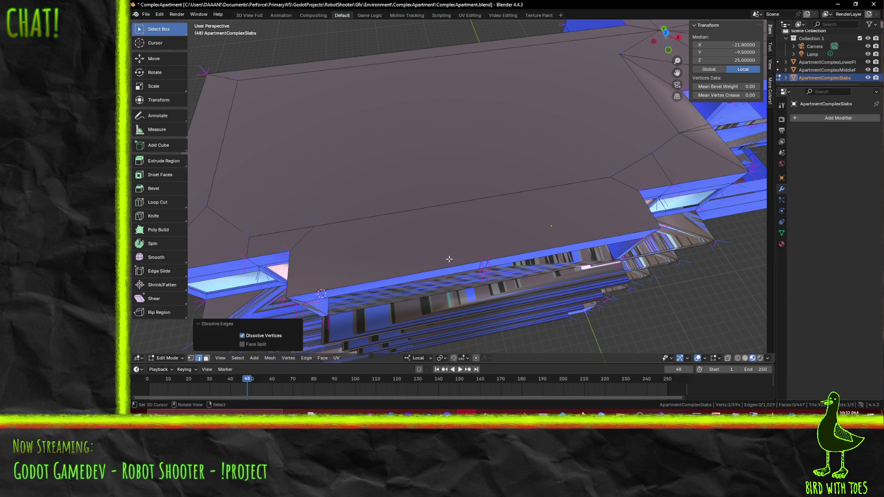
- Knife-cut two new diagonal edges across the roof faces
key(k)
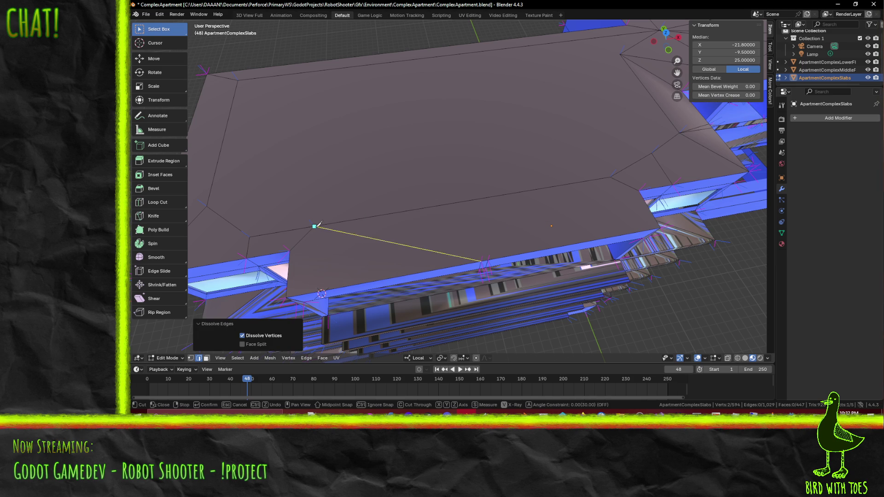
click(314, 226)
key(Return)
click(302, 249)
click(464, 252)
drag(464, 252, 397, 252)
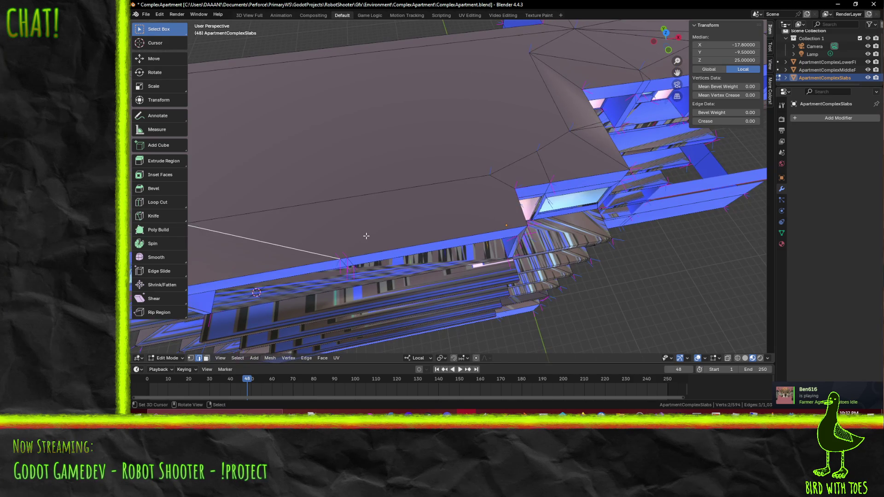
key(k)
click(347, 257)
click(489, 175)
key(Return)
drag(489, 175, 445, 233)
- Look down on the roof and select its corner vertex
click(538, 211)
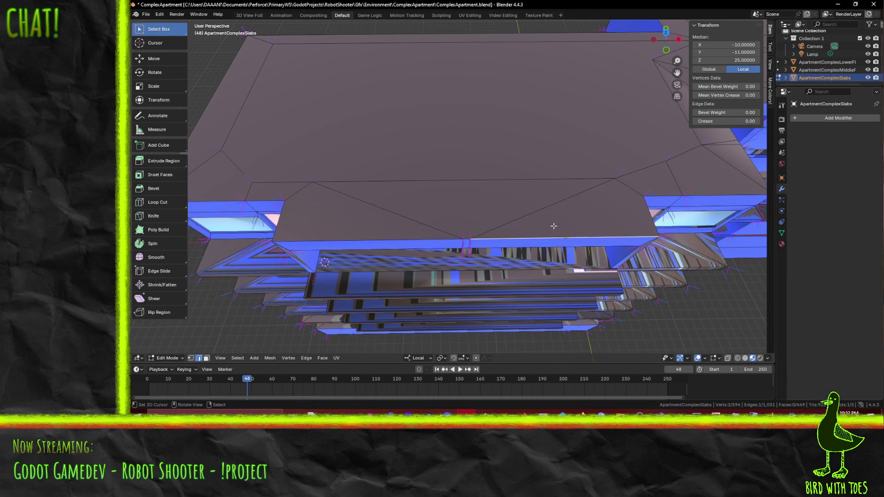
click(627, 189)
drag(583, 213, 578, 233)
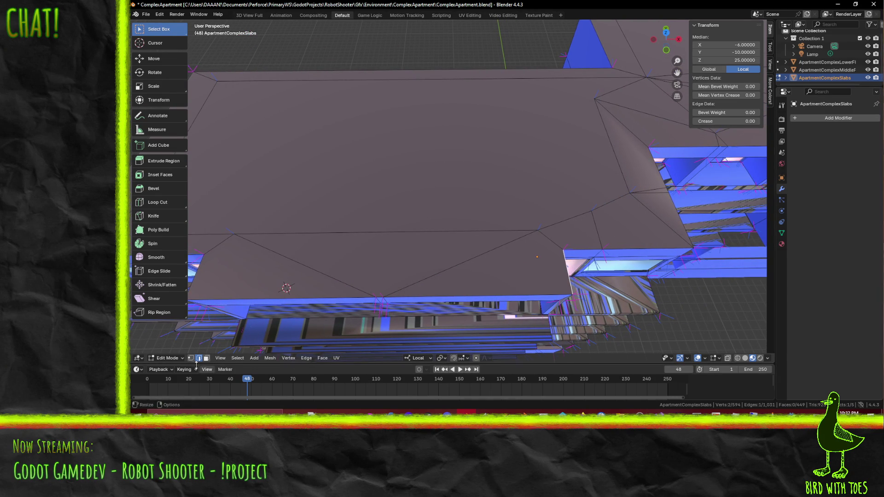
scroll(down, 3)
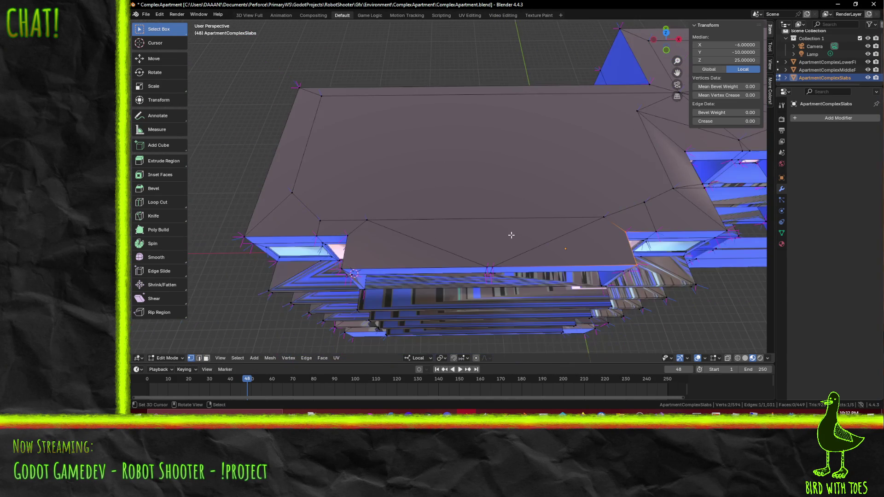
click(650, 203)
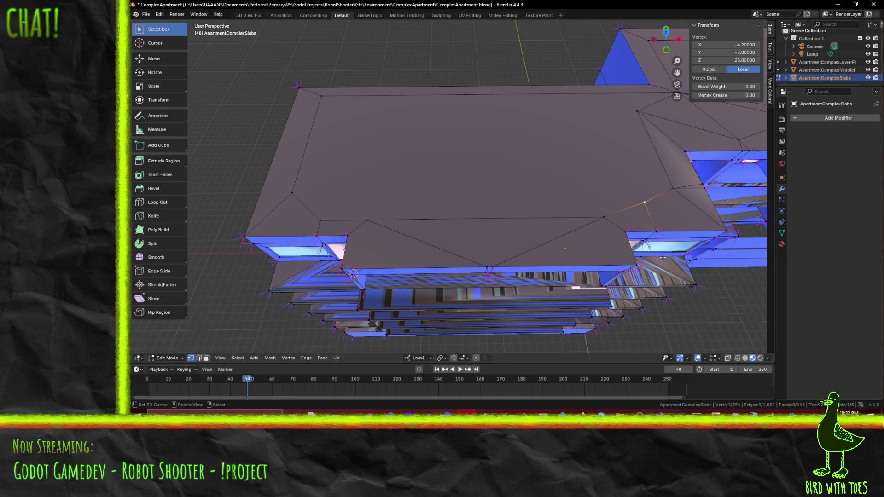
- In top view, reposition the roof corner vertex and connect it to another vertex with J
key(KP_7)
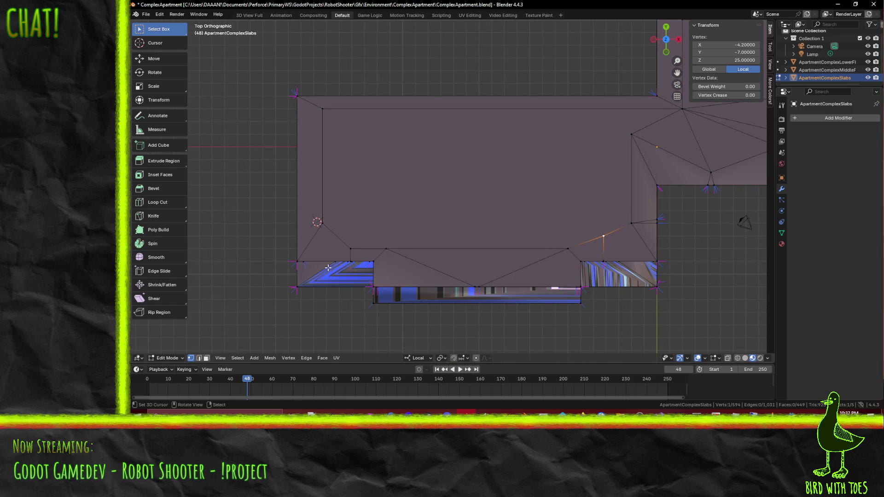
key(g)
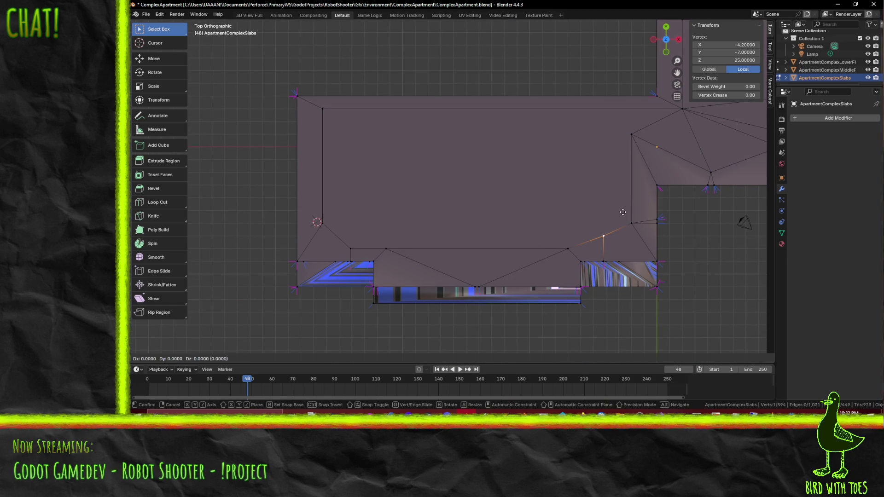
click(621, 230)
click(323, 223)
key(j)
drag(323, 223, 405, 168)
scroll(up, 3)
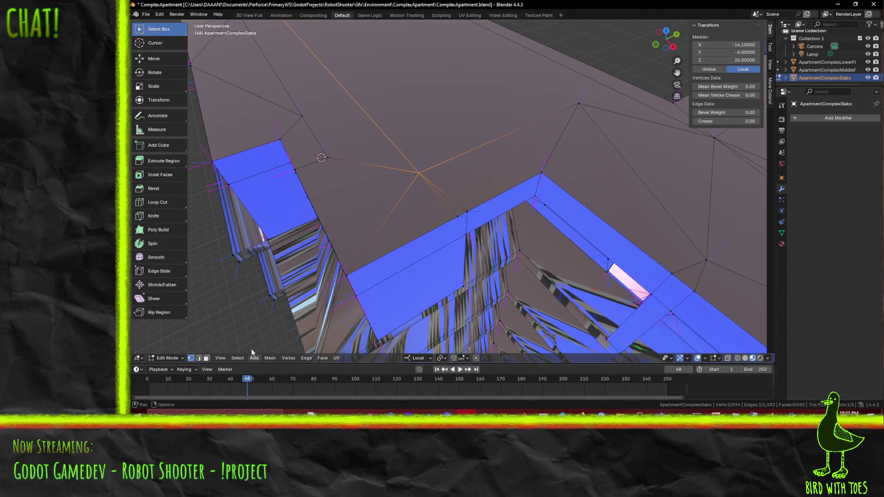
- Dissolve the diagonal roof edge and save the file
click(199, 358)
click(439, 200)
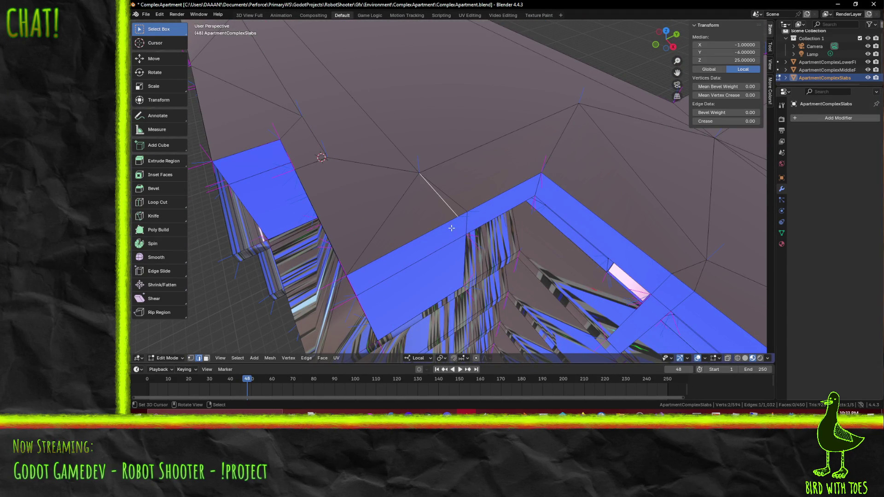
key(x)
click(458, 221)
key(ctrl+s)
- Inspect the slab from above, select an edge, and save again
drag(525, 237, 408, 209)
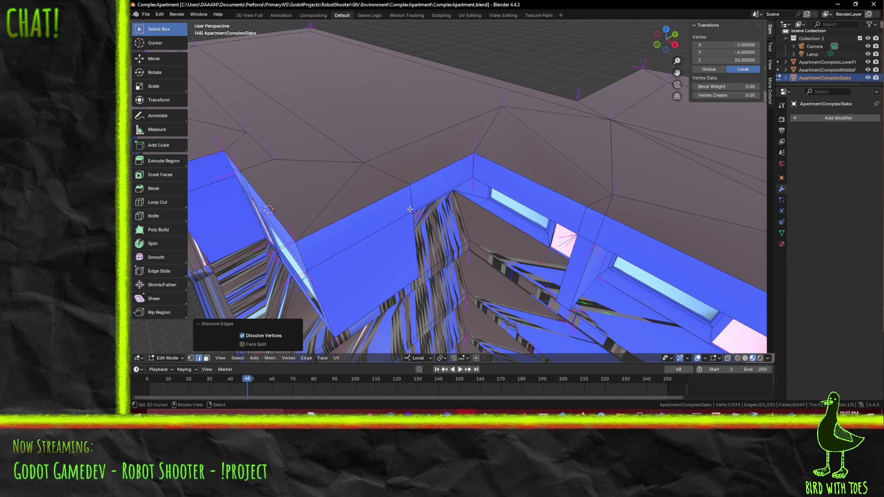
drag(368, 179, 208, 352)
scroll(up, 3)
click(466, 145)
scroll(up, 3)
key(ctrl+s)
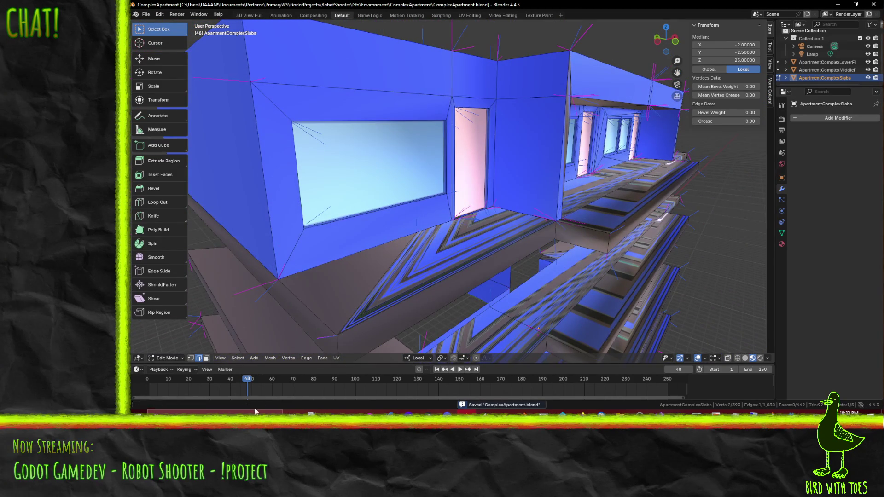
- Split the normals of the first window glass face, then select two more window faces
click(207, 357)
click(435, 198)
drag(438, 198, 432, 197)
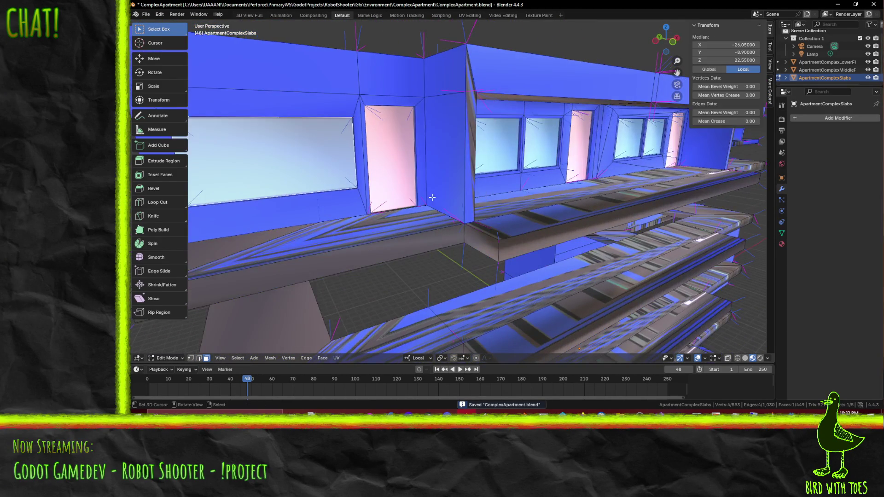
key(F3)
text(spli)
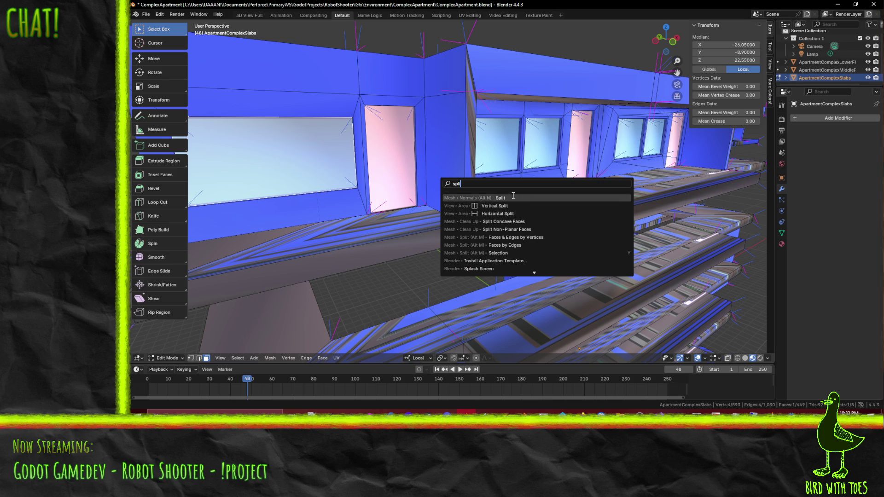
click(500, 198)
click(487, 147)
click(554, 150)
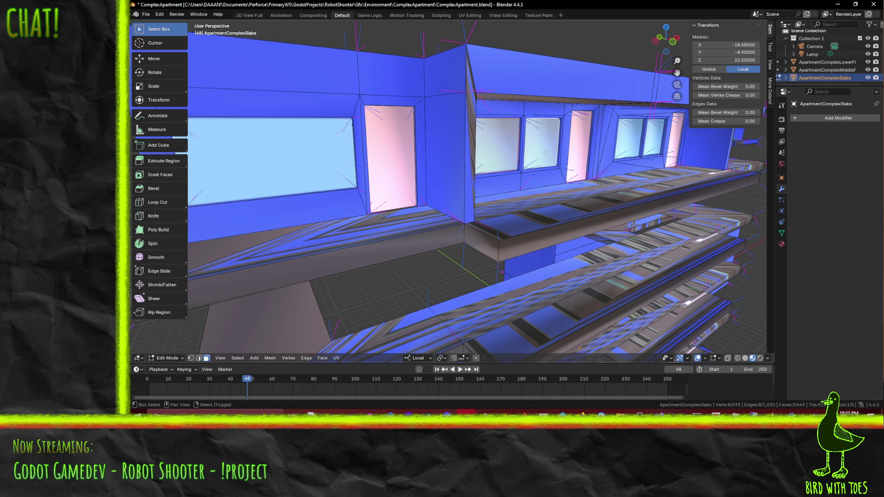
- Split normals on the first window glass faces along the upper wall
key(F3)
key(Return)
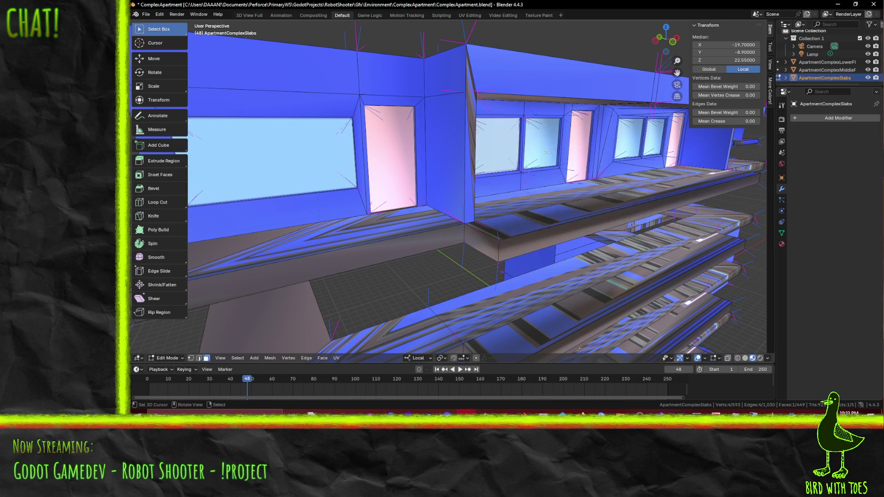
click(543, 145)
key(F3)
key(Return)
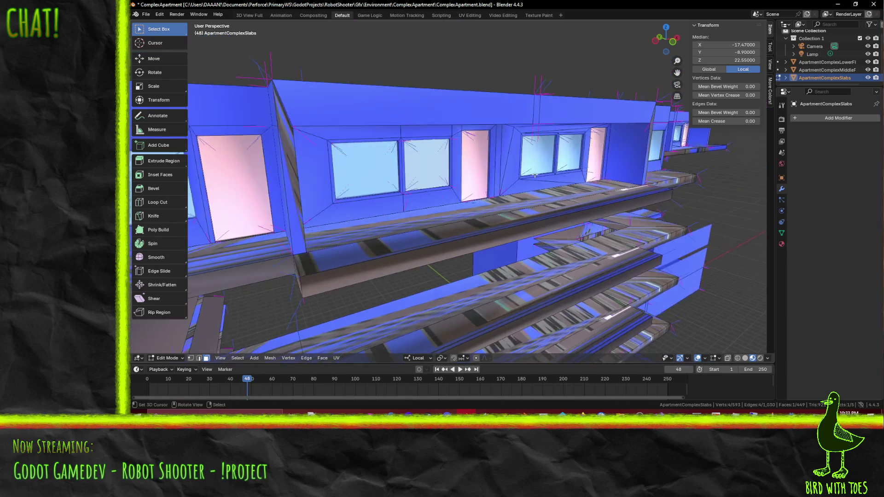
click(506, 171)
key(F3)
key(Return)
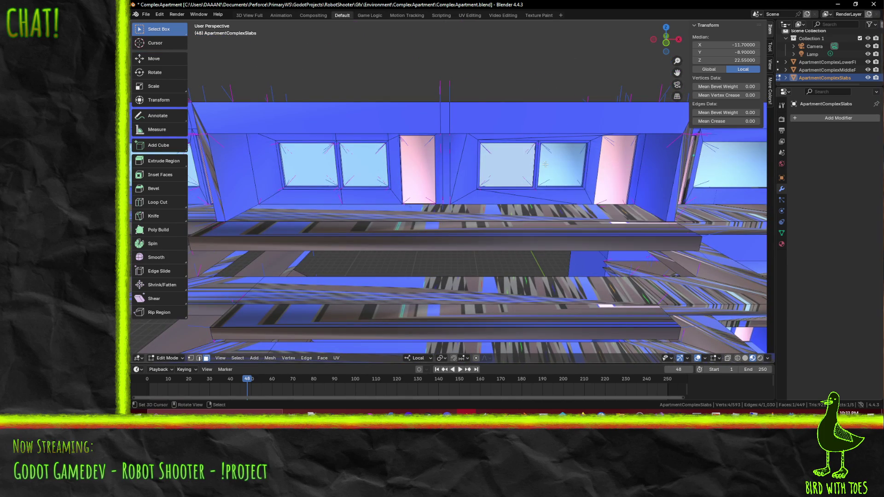
click(563, 178)
key(F3)
key(Return)
- Split normals on the large window face and the next two window faces
drag(630, 183, 505, 171)
click(553, 199)
key(F3)
key(Return)
click(505, 171)
key(F3)
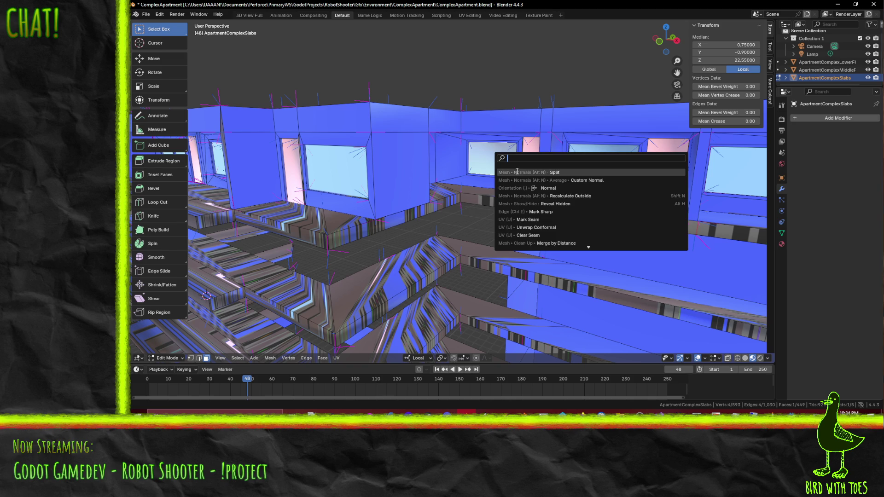
key(Return)
click(605, 175)
key(F3)
key(Return)
- Split normals on the last three window faces, ending with the rightmost
drag(605, 175, 580, 200)
click(582, 181)
key(F3)
key(Return)
click(580, 199)
key(F3)
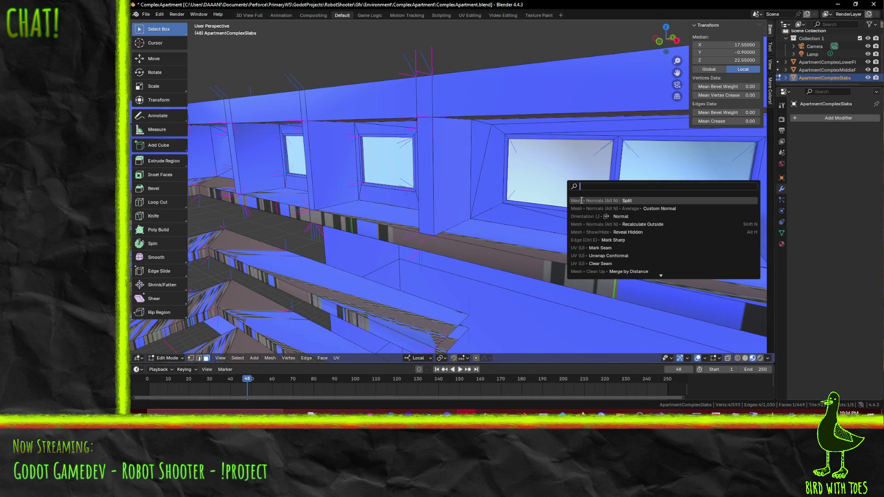
key(Return)
click(671, 195)
key(F3)
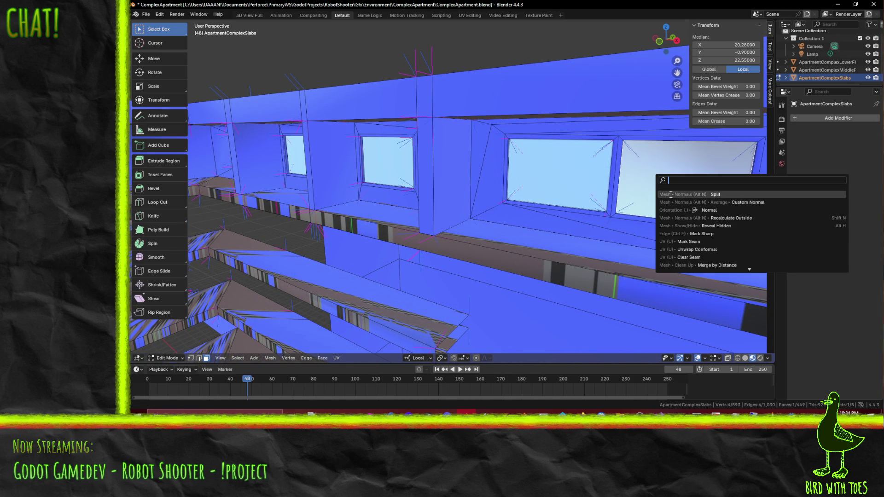
key(Return)
drag(670, 194, 582, 248)
- Save ComplexApartment.blend, review the lower floors, and select the triangular wall-corner face
key(ctrl+s)
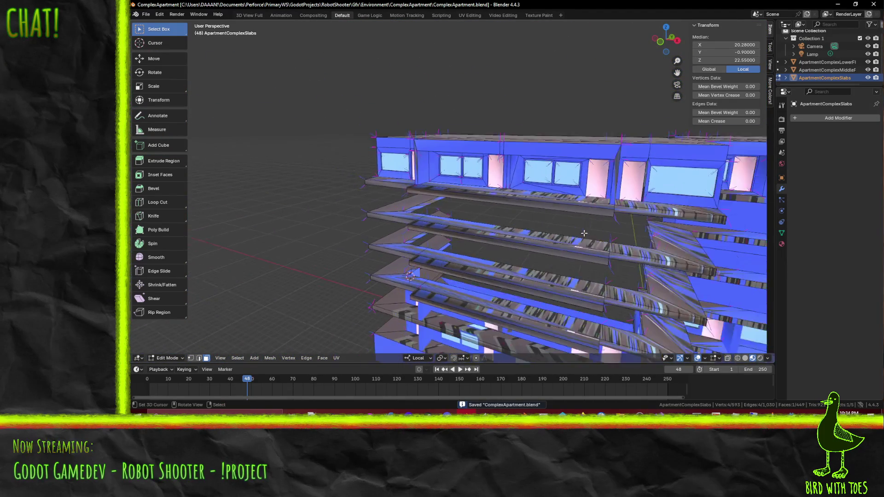
scroll(up, 3)
scroll(down, 3)
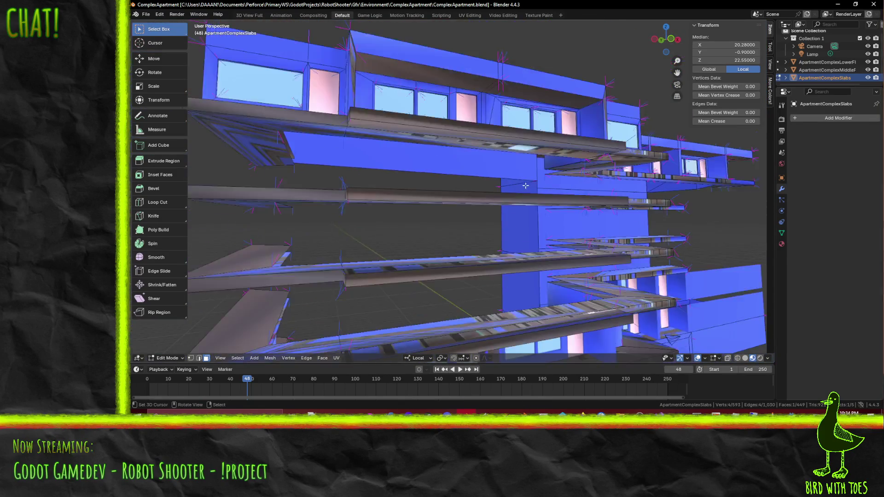
drag(488, 257, 395, 195)
key(ctrl+s)
drag(384, 194, 472, 189)
drag(543, 210, 460, 228)
click(460, 229)
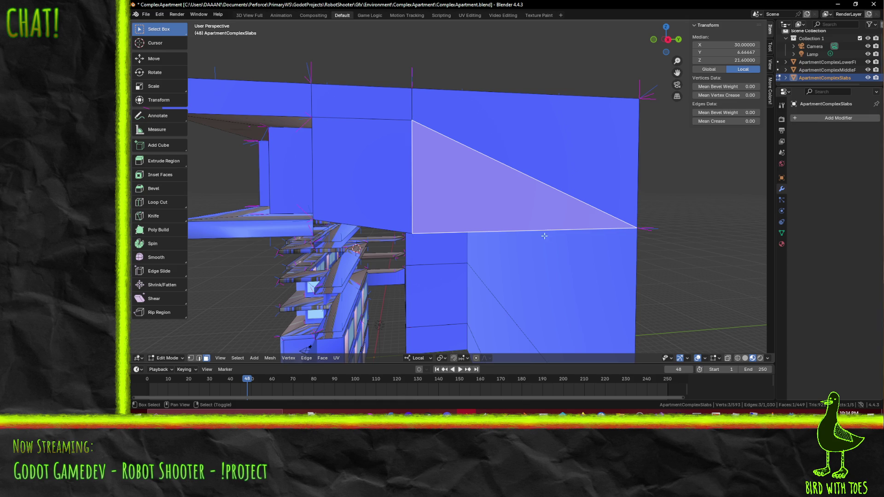
- Select the triangle's bottom edge and raise it 0.5 along Z in side view
click(199, 358)
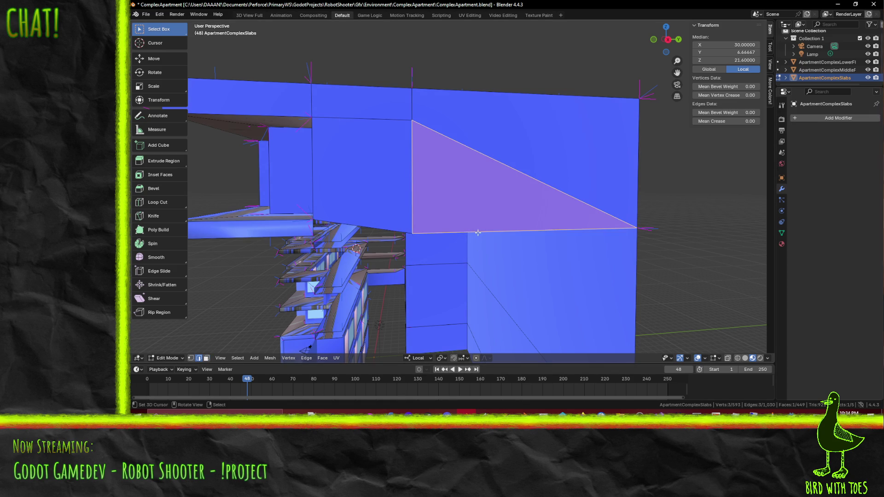
click(478, 233)
key(KP_1)
key(KP_3)
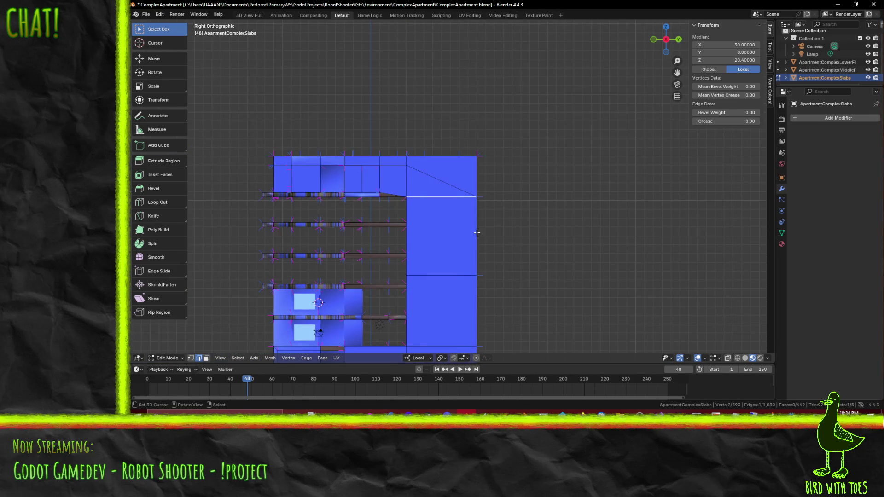
scroll(up, 3)
drag(416, 215, 510, 224)
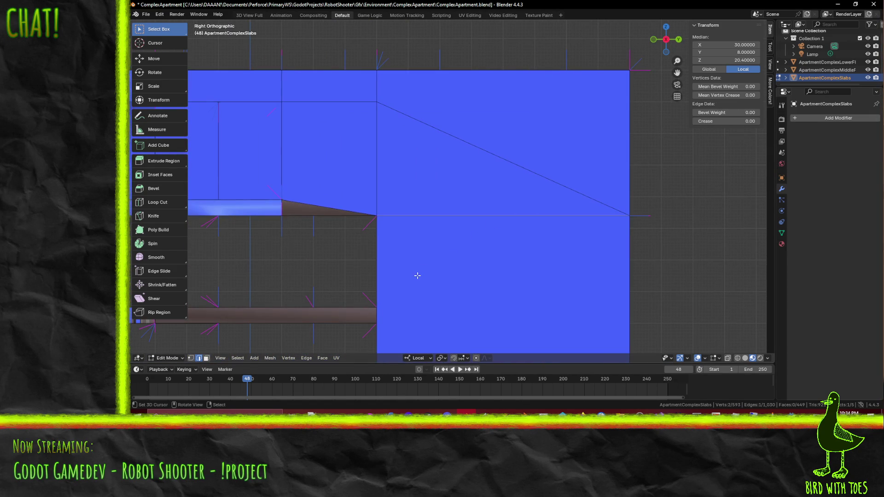
text(gz0.5)
key(Return)
drag(415, 260, 313, 250)
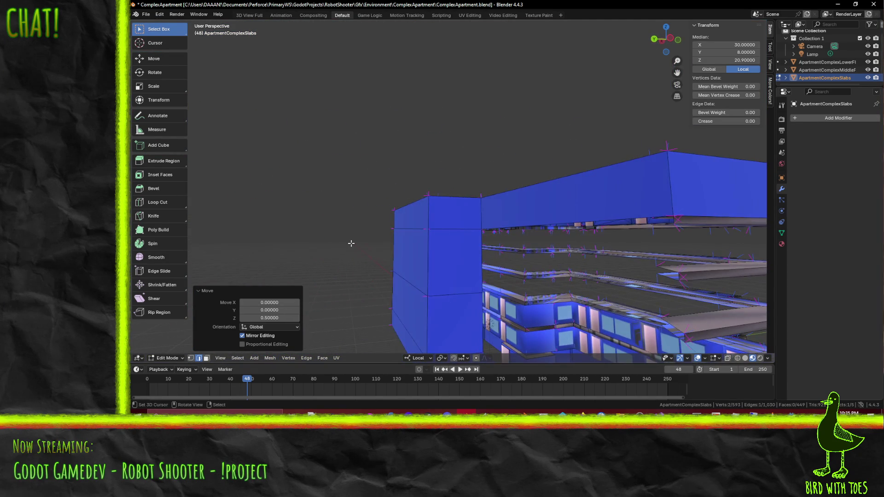
- Undo that move and raise the roof-edge vertices 0.5 to Z 20.9 from the side view
key(ctrl+z)
key(KP_1)
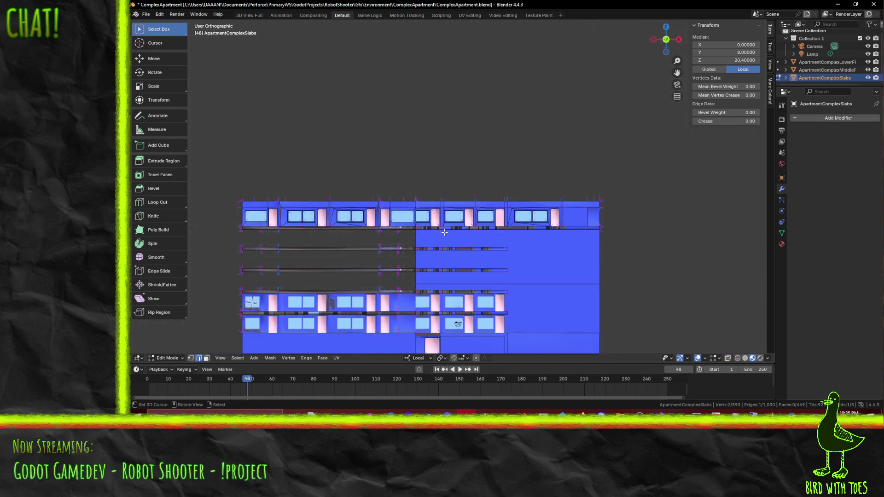
key(ctrl+KP_3)
scroll(up, 3)
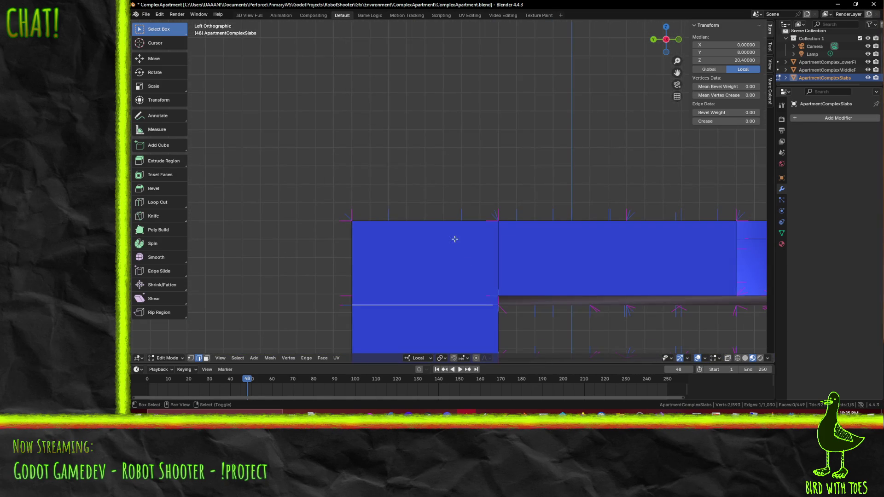
scroll(up, 3)
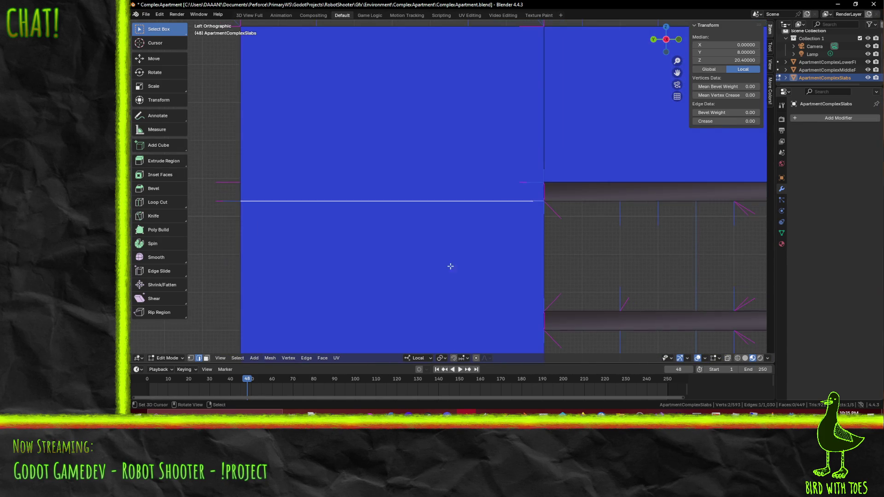
key(g)
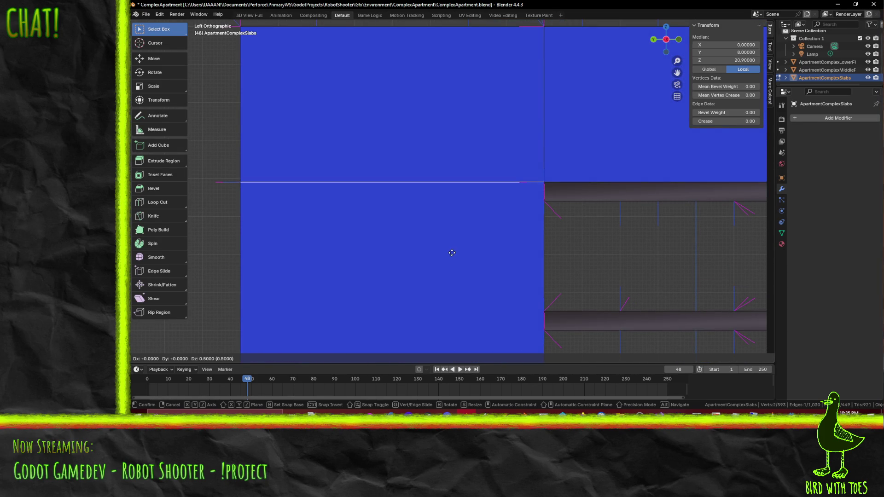
click(452, 253)
scroll(down, 3)
drag(373, 224, 481, 225)
scroll(up, 3)
scroll(down, 3)
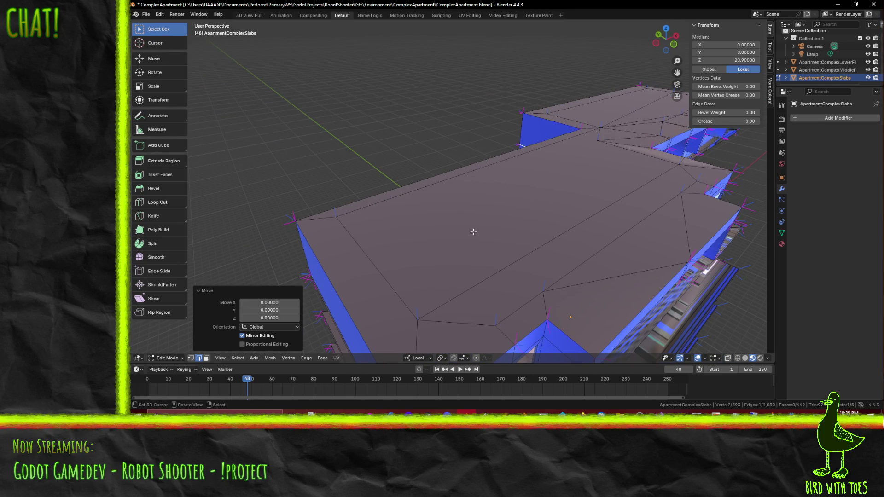
- Move a single roof corner vertex along Y to Y −2 in top view
drag(454, 248, 553, 236)
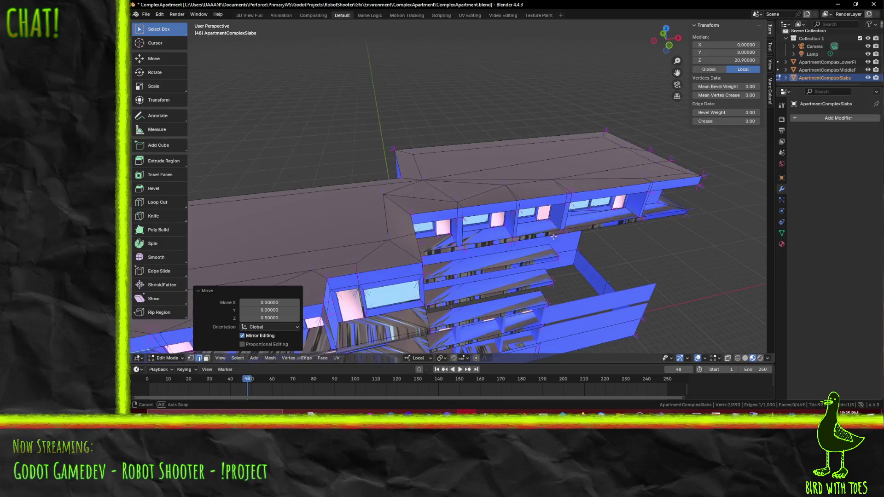
scroll(up, 3)
scroll(down, 3)
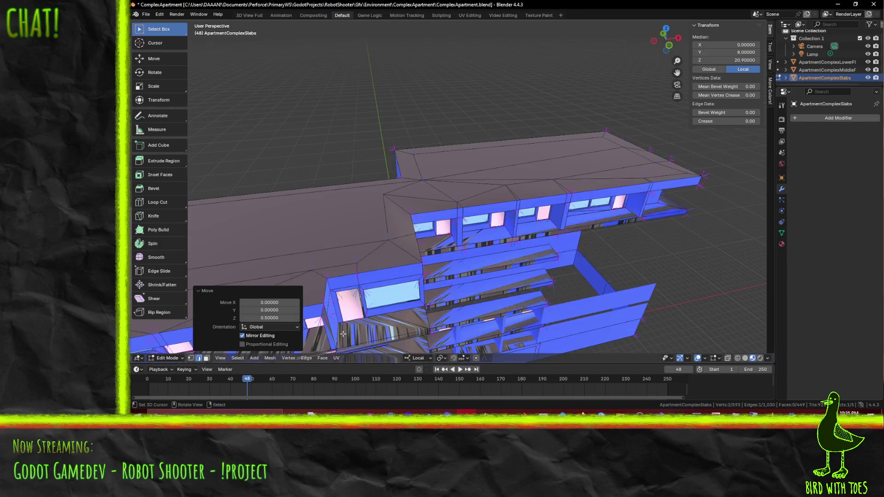
click(192, 358)
click(383, 197)
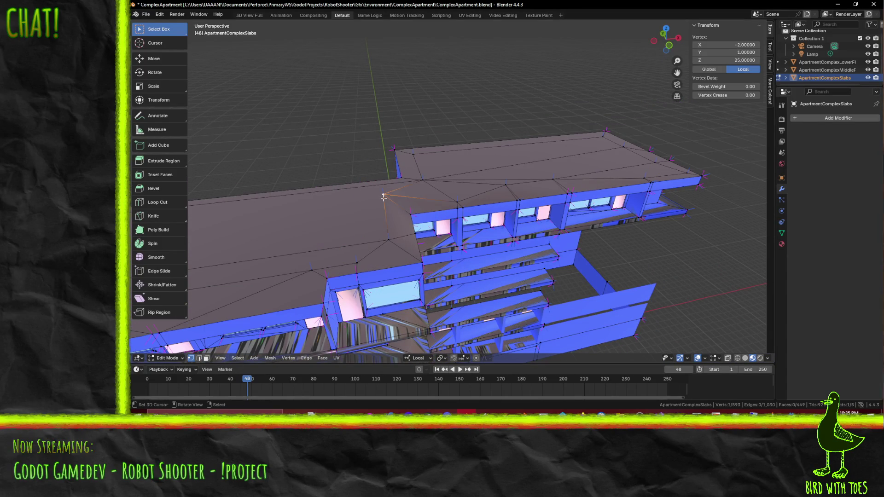
key(KP_7)
drag(402, 339, 430, 190)
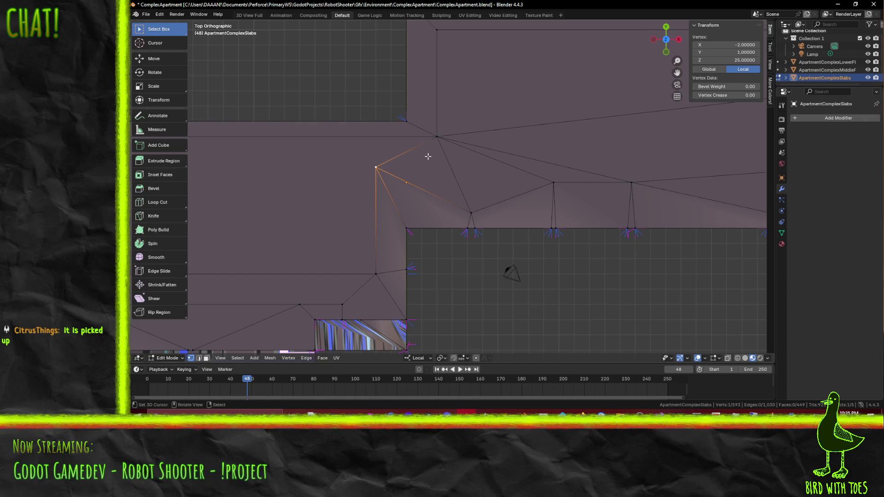
key(g)
click(427, 202)
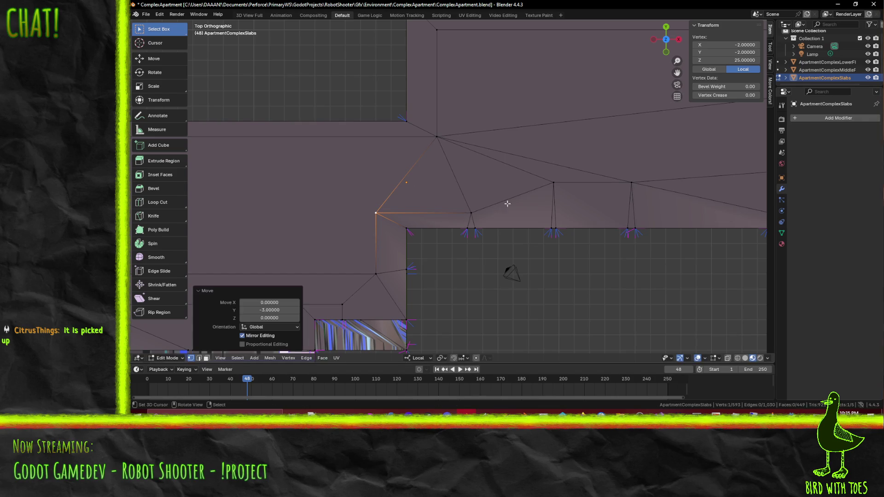
- Move the inner roof edge's two vertices to Y −2, then clear the selection
click(553, 183)
click(631, 183)
drag(652, 185, 495, 192)
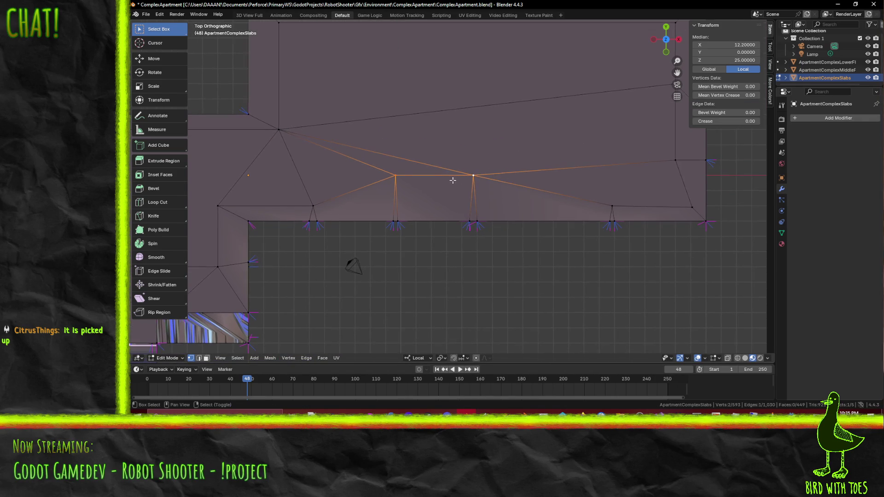
key(g)
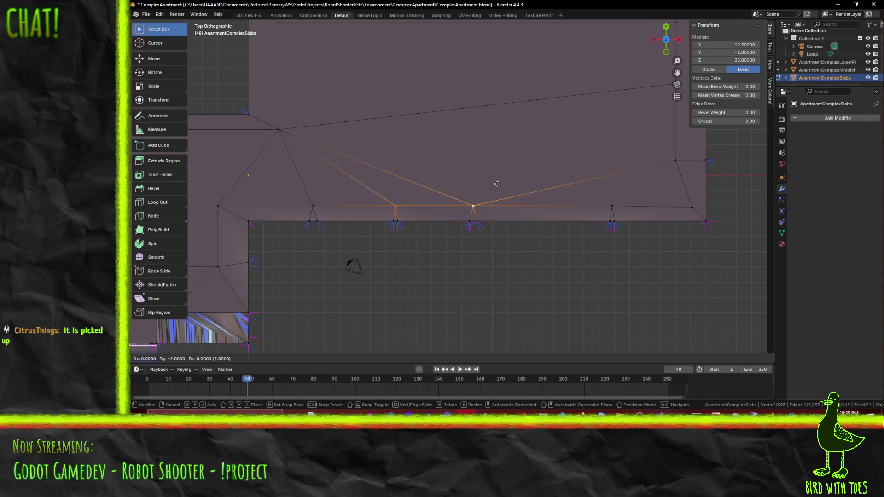
click(505, 189)
drag(504, 189, 491, 216)
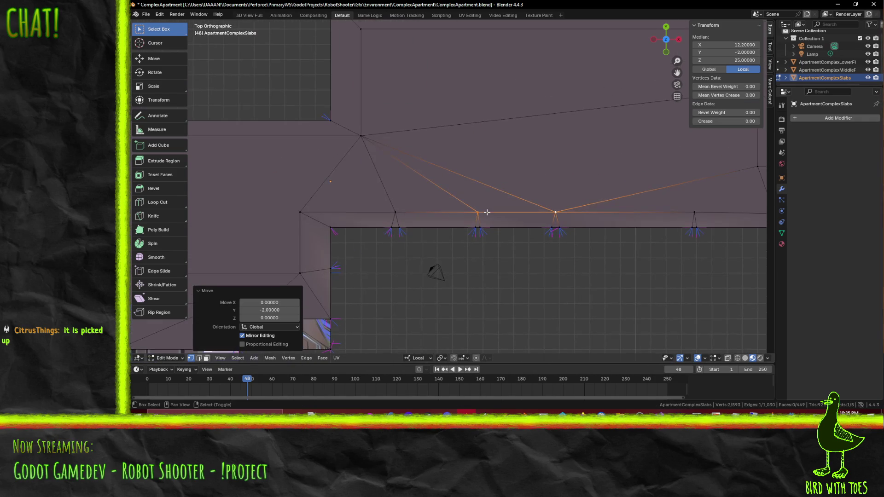
drag(303, 161, 372, 157)
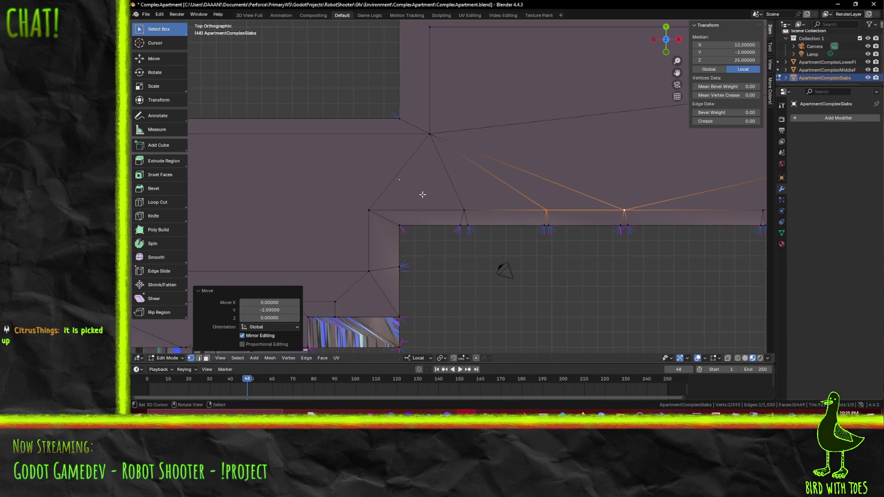
click(364, 202)
drag(376, 198, 463, 247)
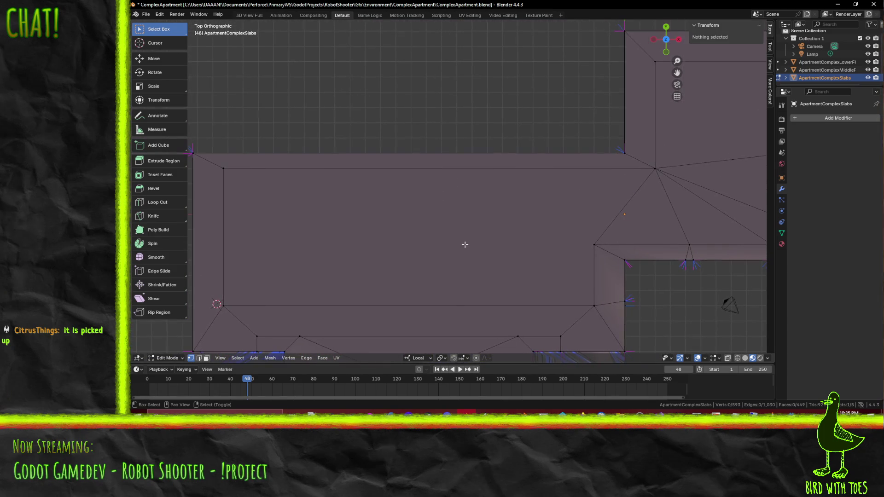
- Select the five fan edges on the roof and dissolve them
drag(664, 179, 573, 193)
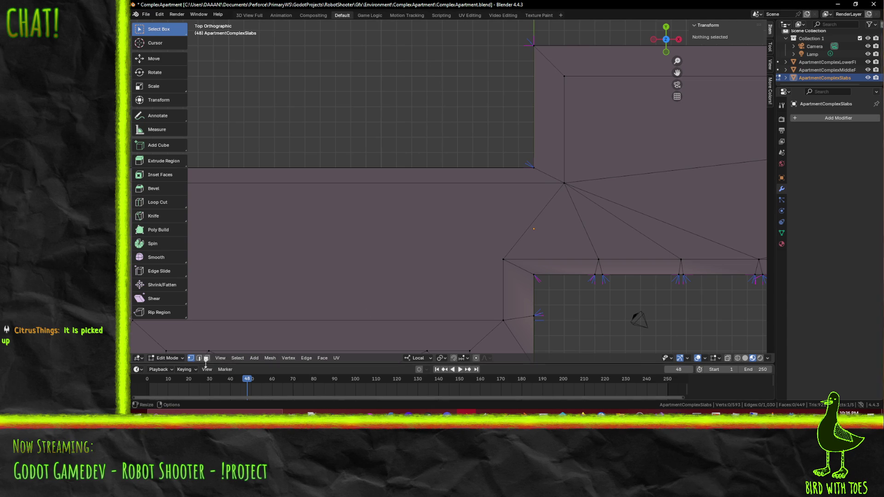
click(198, 358)
click(532, 226)
click(581, 220)
click(631, 217)
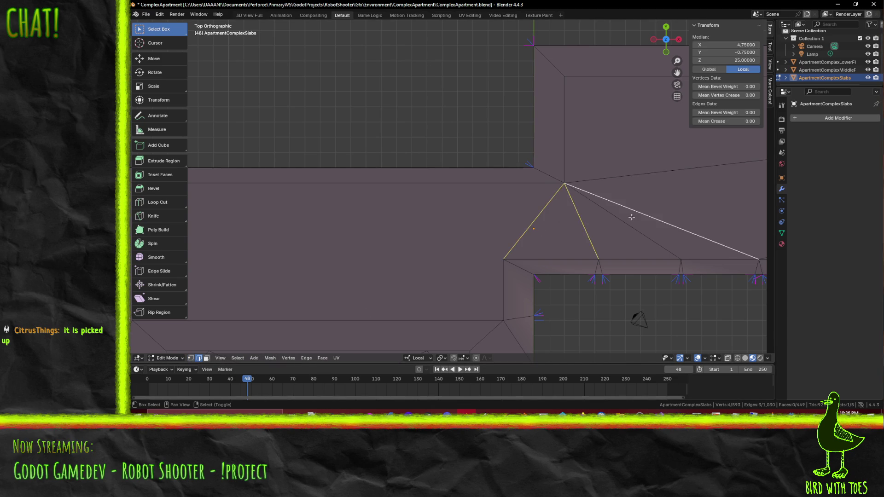
click(660, 175)
drag(660, 175, 438, 197)
click(657, 219)
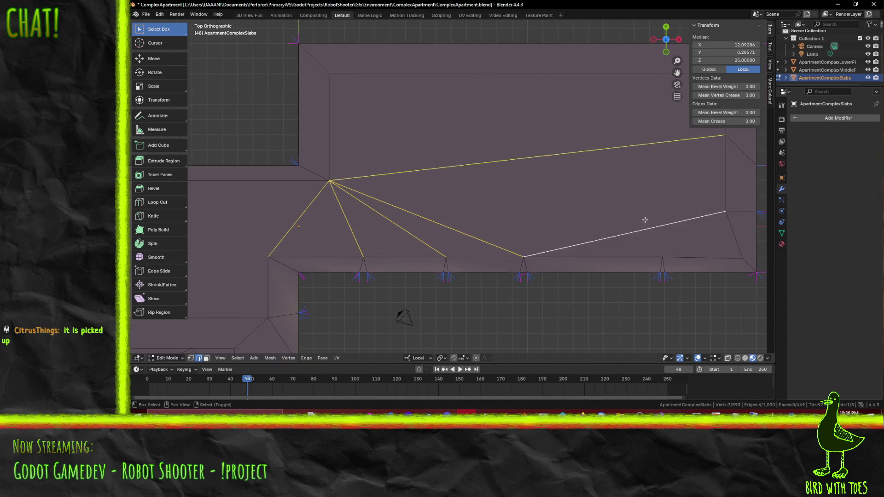
drag(657, 217, 492, 226)
key(x)
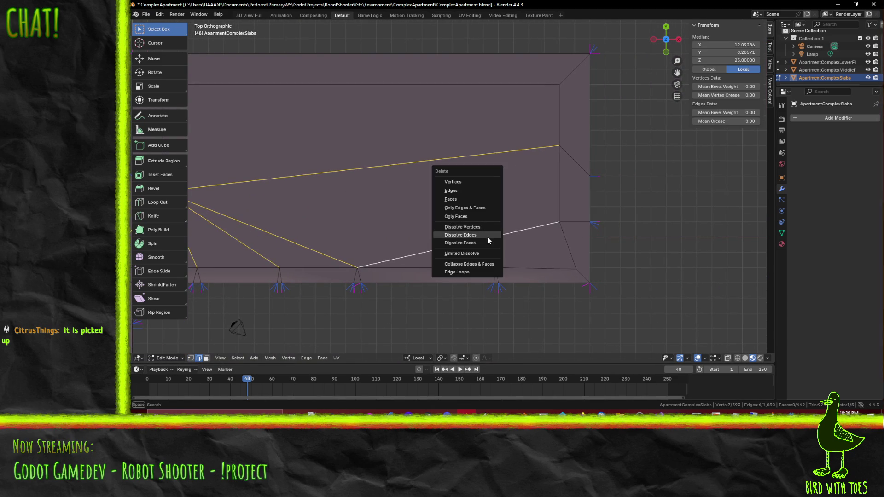
click(487, 235)
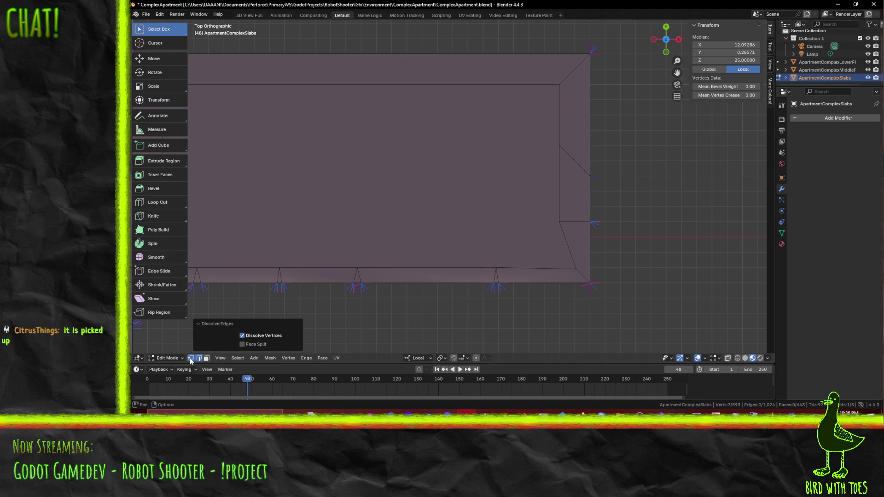
- Shift the roof corner vertex 1 unit in −X with gx-1
click(191, 358)
click(575, 269)
text(x-1)
key(Return)
drag(401, 281, 536, 219)
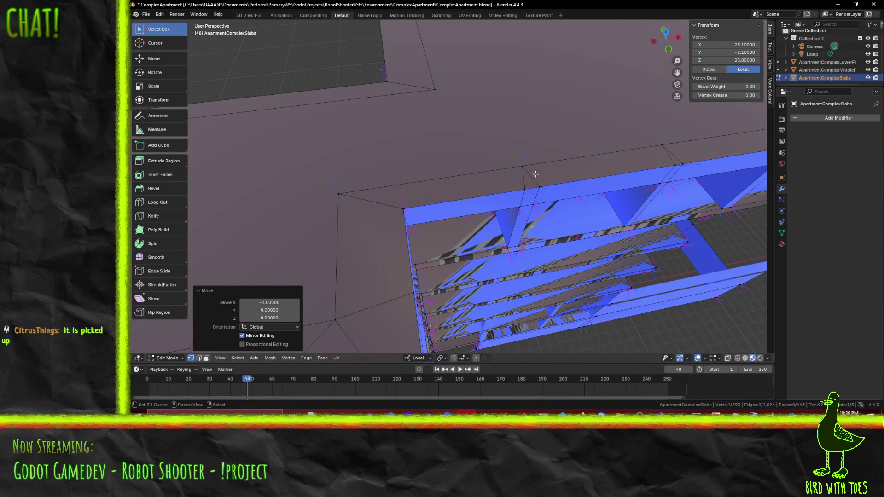
drag(737, 130, 598, 216)
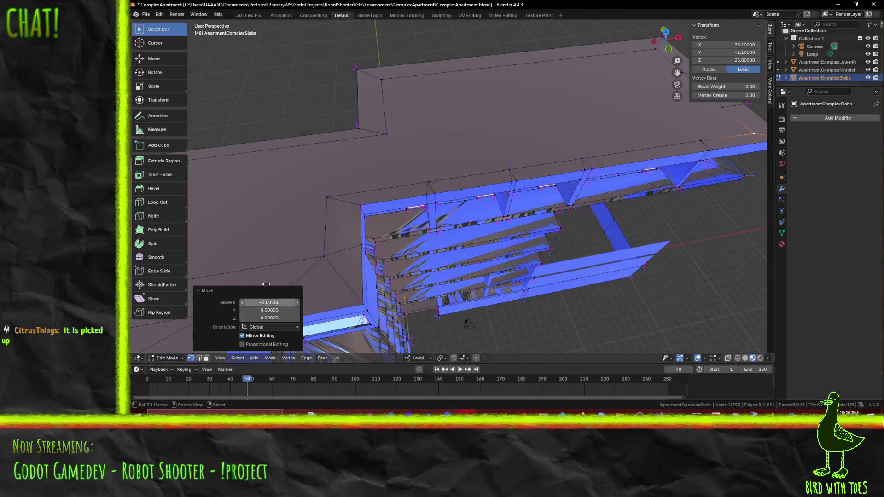
- Dissolve two short roof rim edges and check the simplified roof from above
click(198, 358)
click(429, 188)
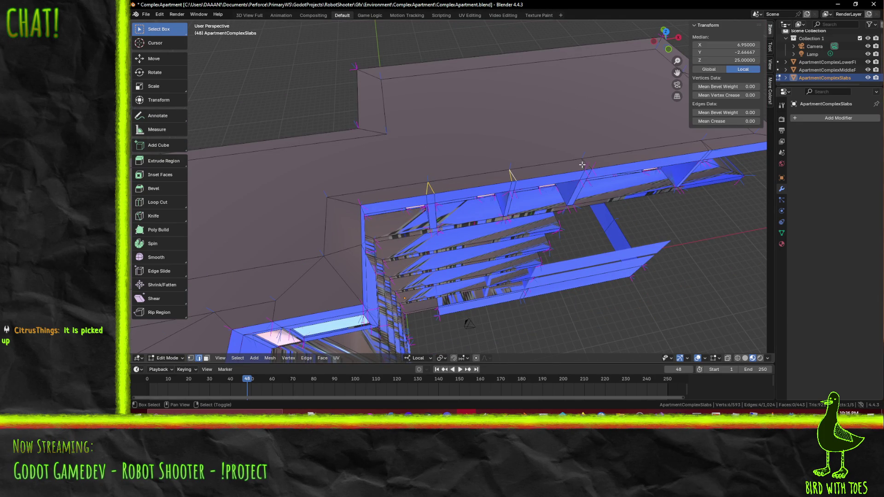
click(705, 145)
key(x)
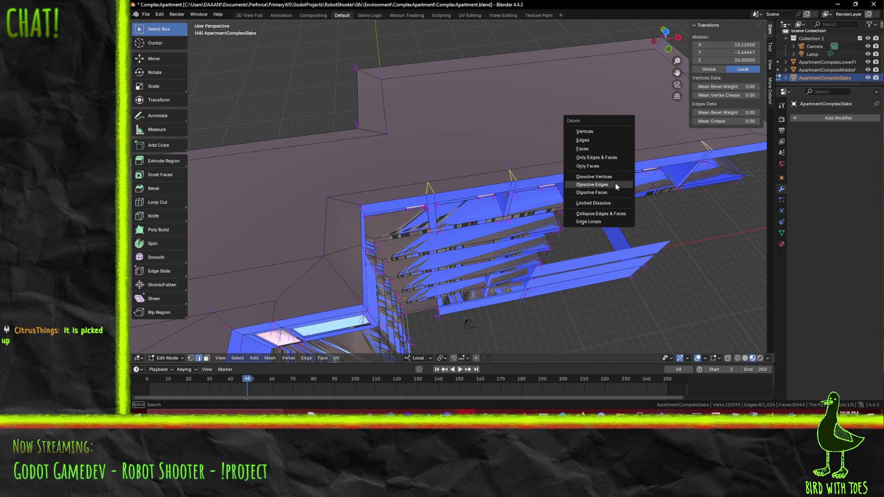
click(615, 183)
drag(615, 183, 437, 207)
scroll(up, 3)
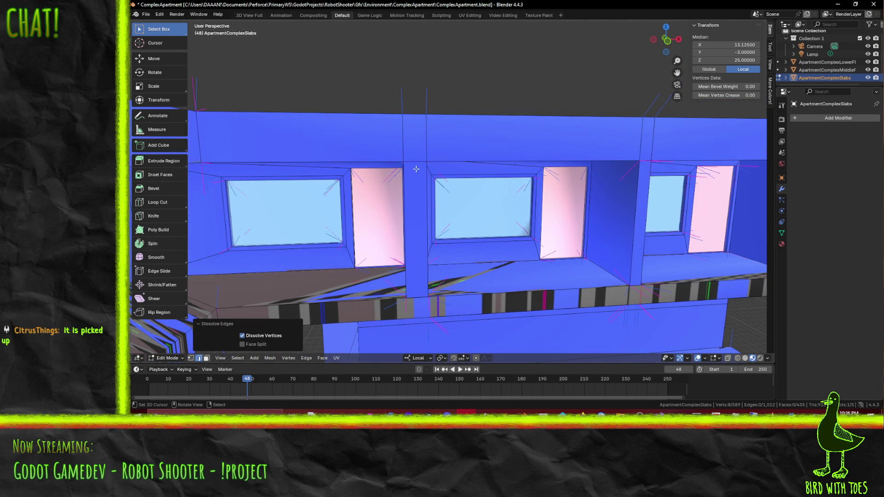
scroll(down, 3)
drag(412, 168, 391, 196)
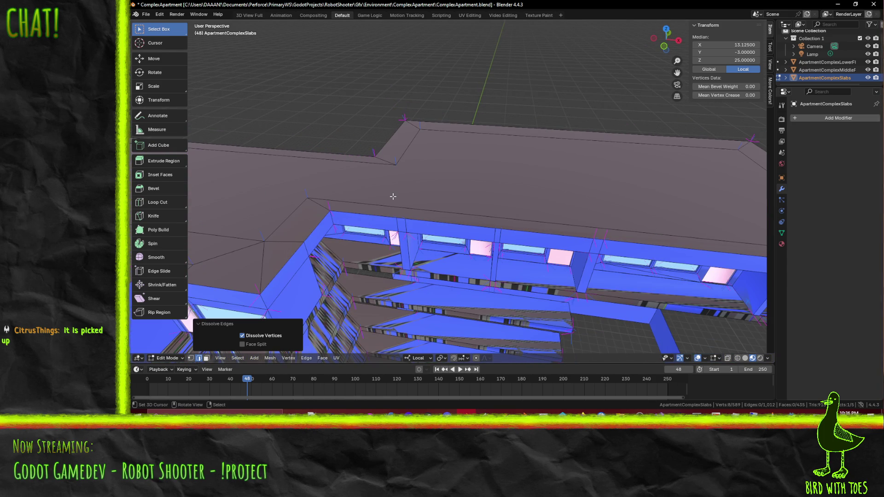
key(KP_7)
drag(396, 217, 452, 212)
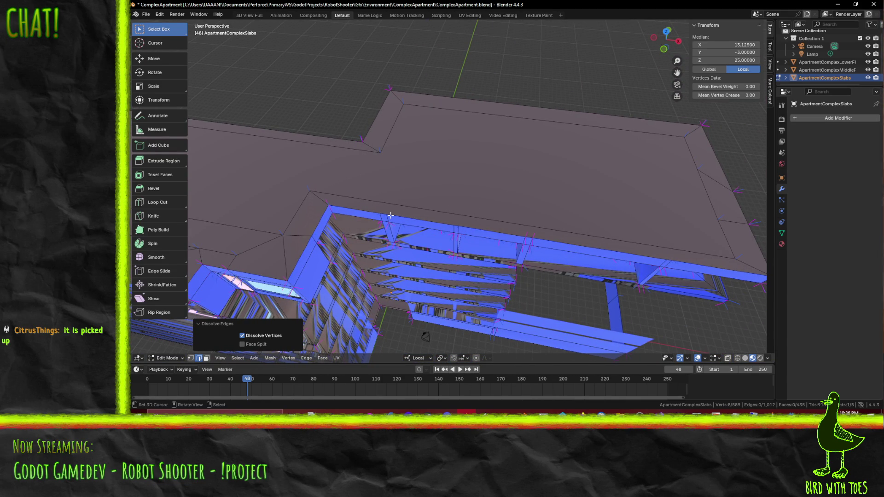
- Orbit under the roofline and cut the first Y-locked edge across the roof rim
scroll(up, 3)
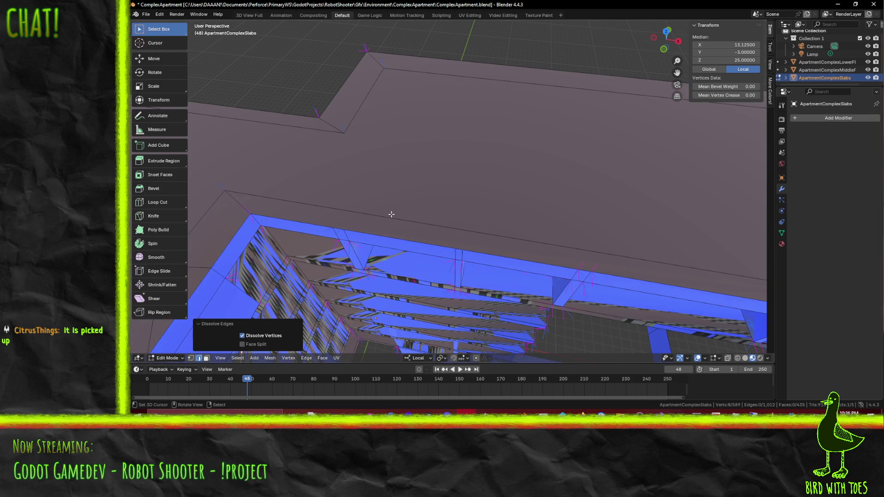
drag(354, 217, 347, 210)
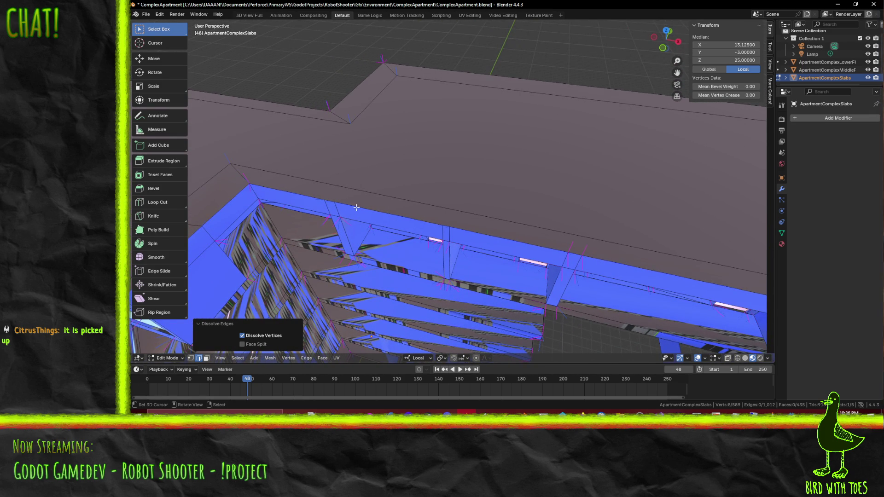
drag(336, 189, 357, 224)
scroll(up, 3)
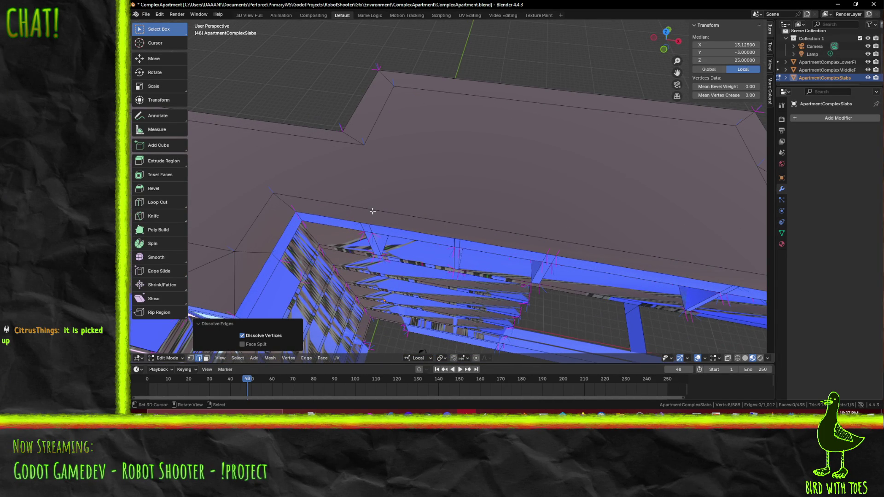
scroll(up, 3)
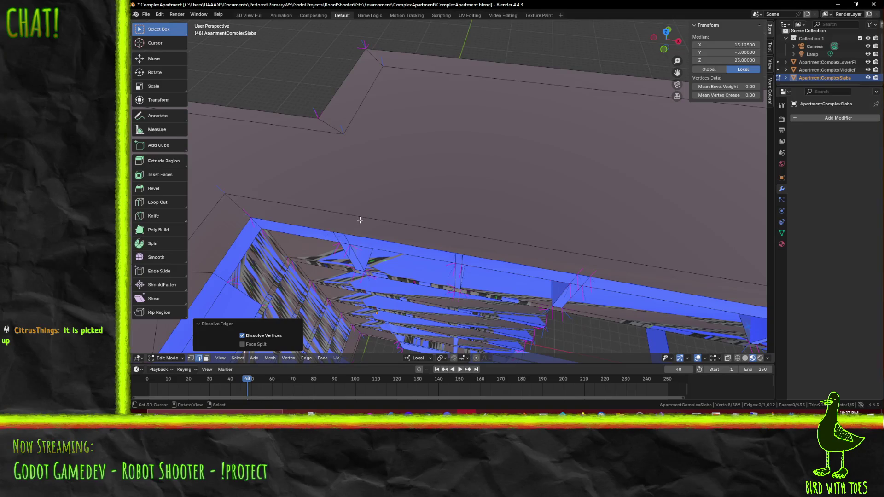
drag(339, 230, 344, 229)
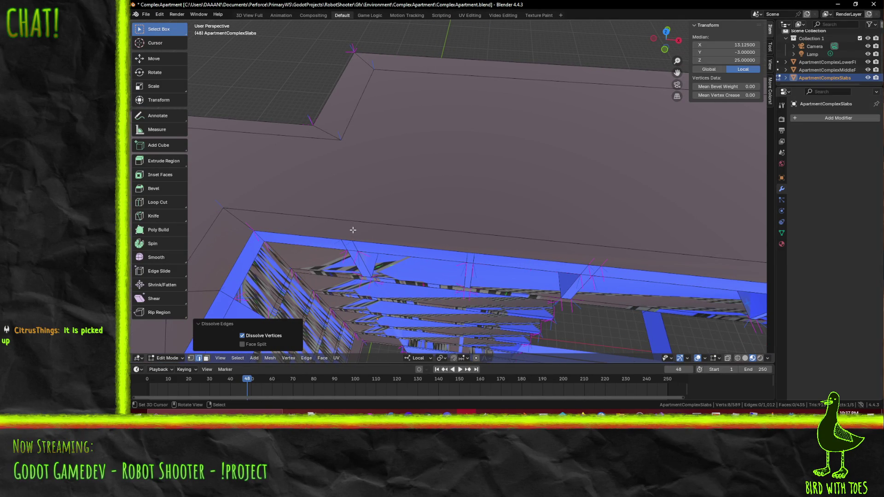
drag(339, 233, 386, 236)
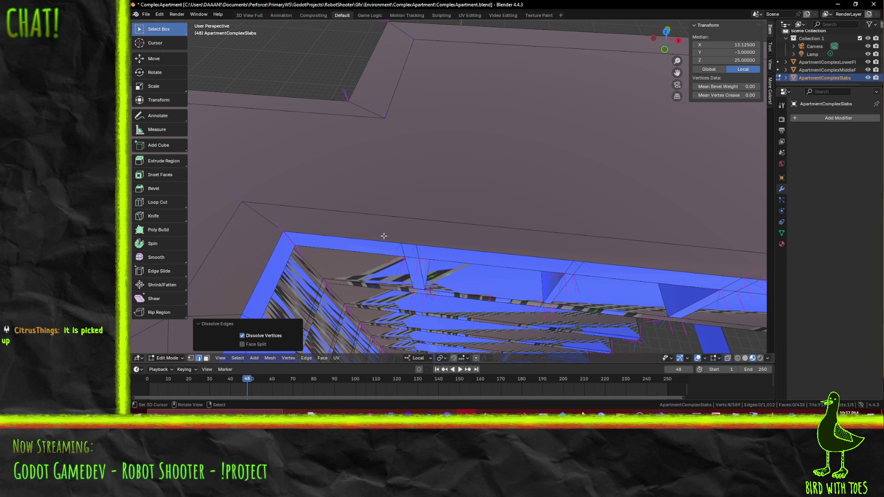
key(j)
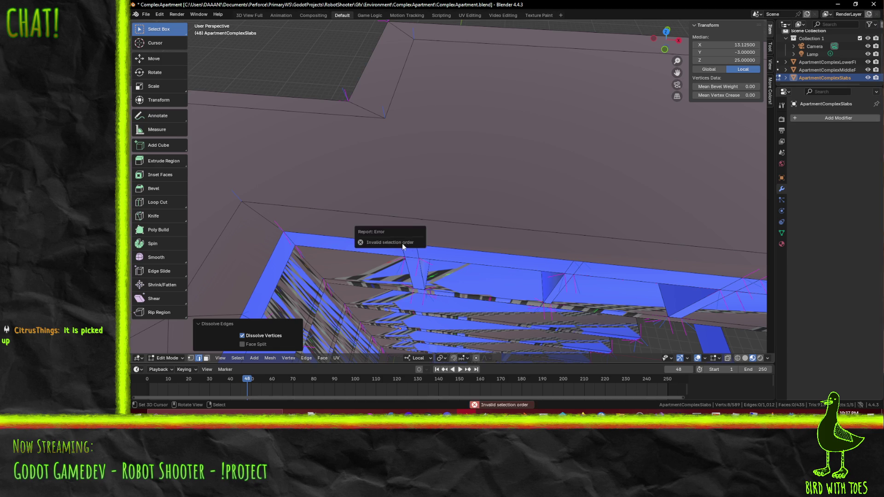
key(k)
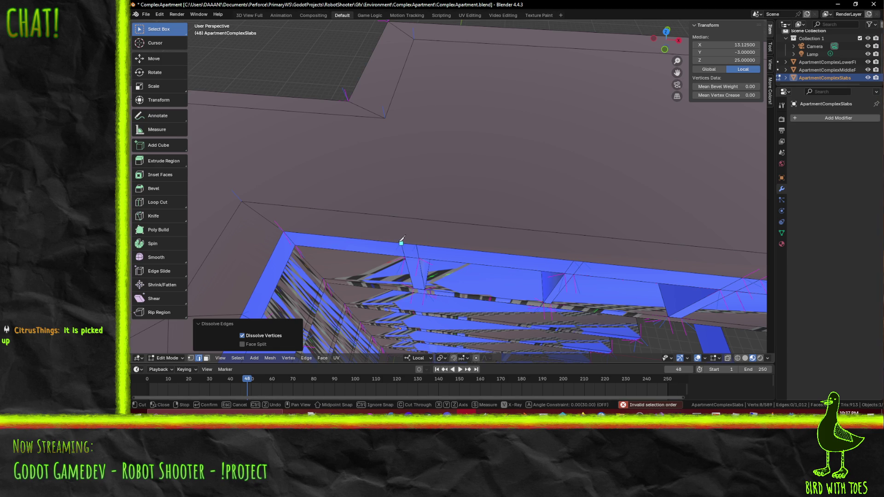
key(y)
click(405, 217)
key(Return)
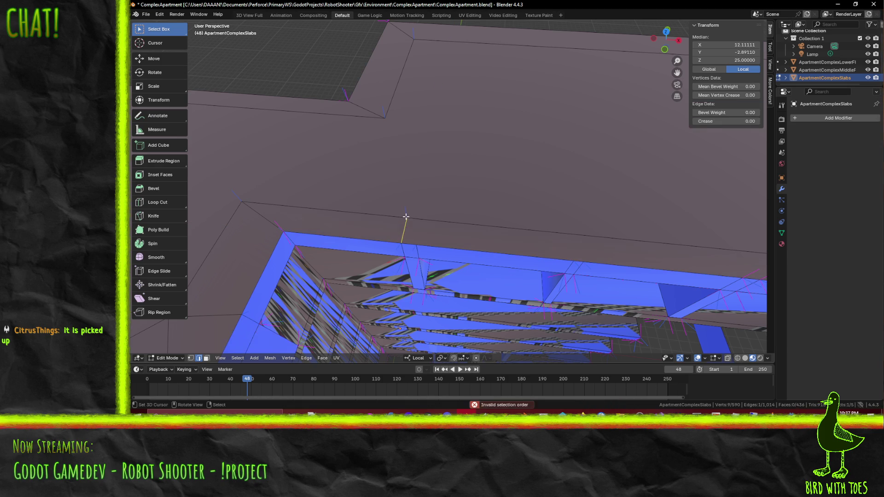
- Add two more Y-locked knife cuts across the rim at the next support
key(k)
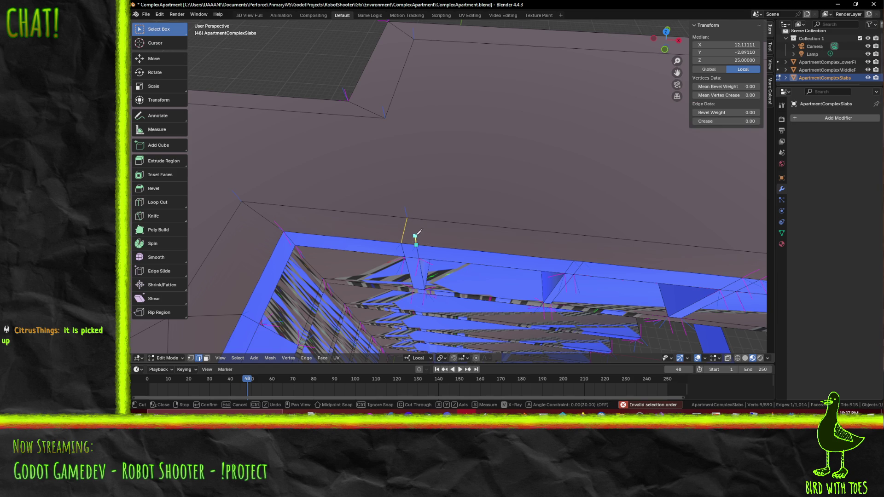
key(y)
click(421, 219)
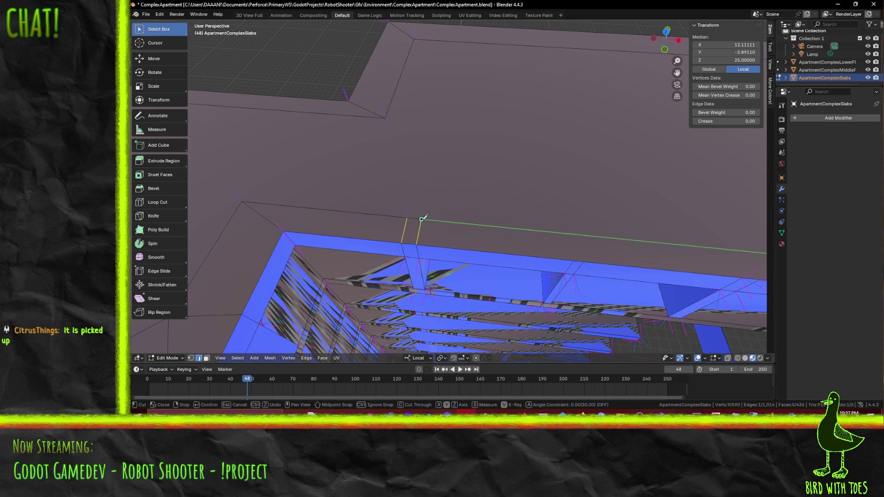
key(Return)
drag(527, 233, 318, 234)
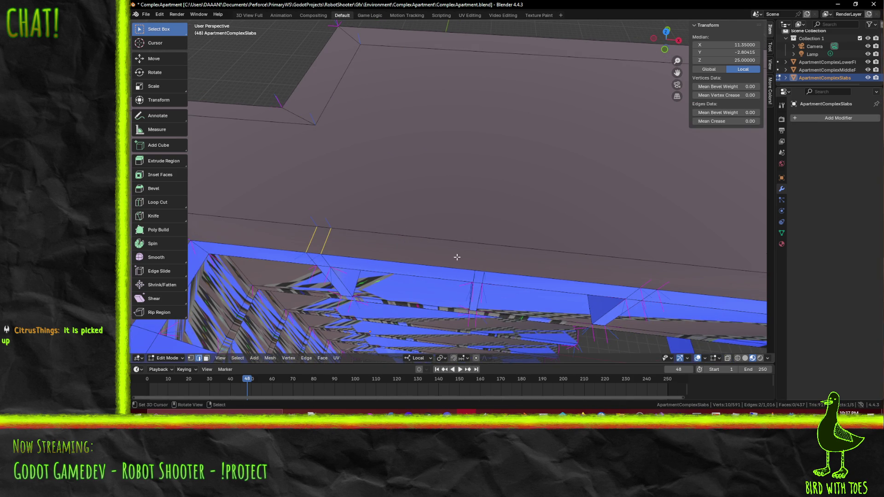
key(k)
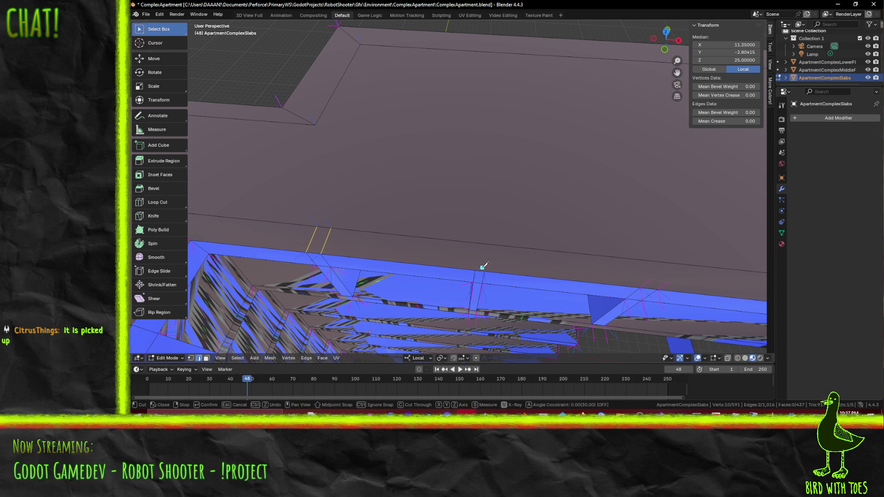
key(y)
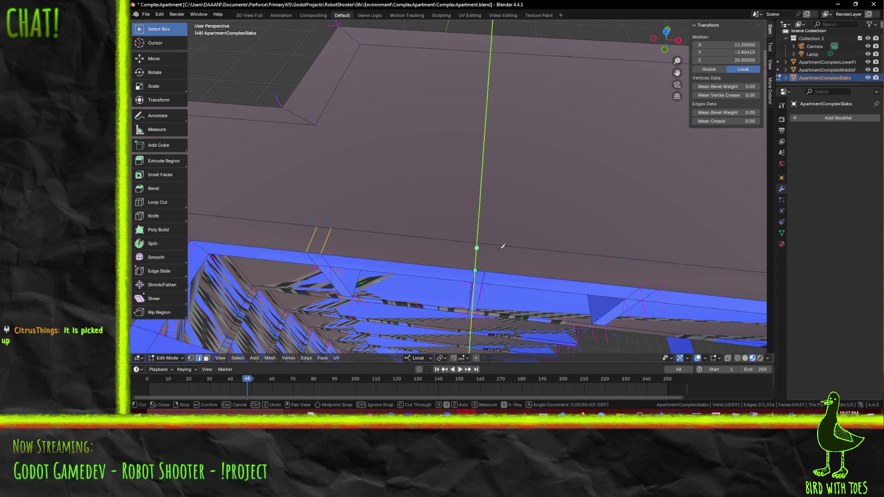
click(493, 239)
key(y)
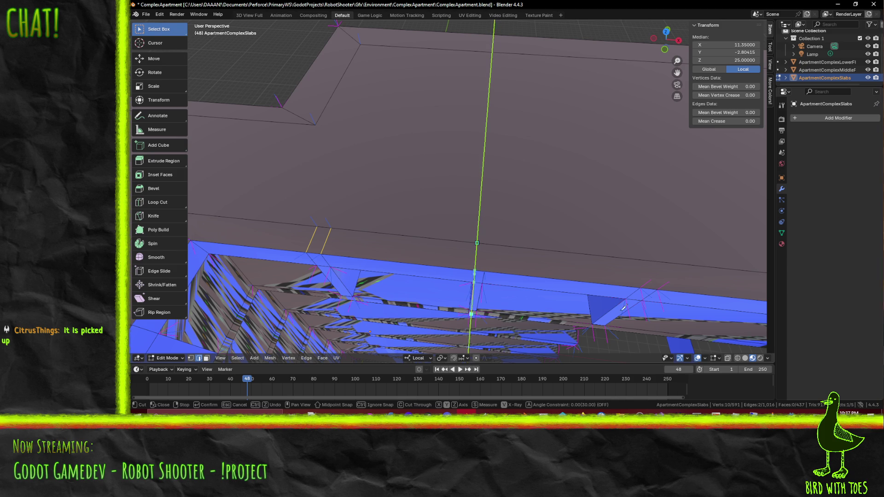
key(Return)
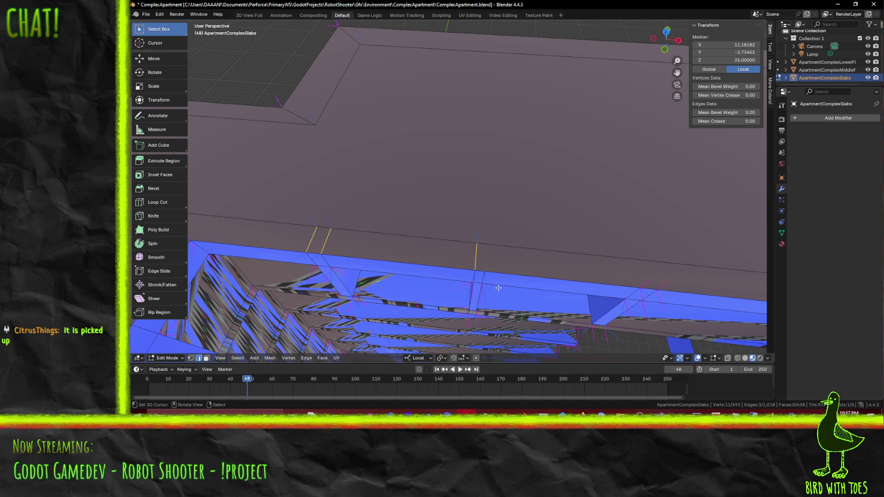
- Cut a second short Y-locked edge beside this support
key(k)
click(484, 271)
key(y)
click(486, 245)
key(Return)
- Cut two short edges across the rim beside the next support post
drag(528, 246, 449, 234)
key(k)
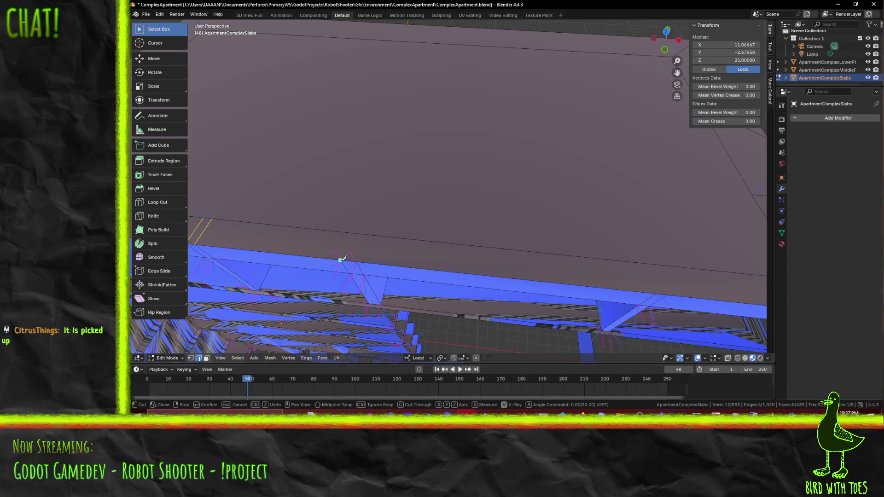
click(356, 227)
key(Return)
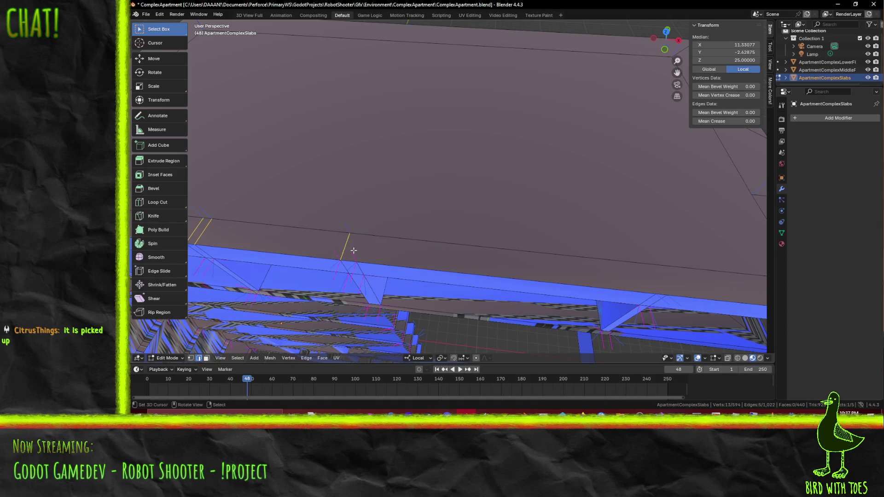
key(k)
click(357, 261)
click(364, 242)
key(Return)
- At the slab corner, replace a mistaken cut with a Y-locked edge across the rim
drag(467, 245, 369, 277)
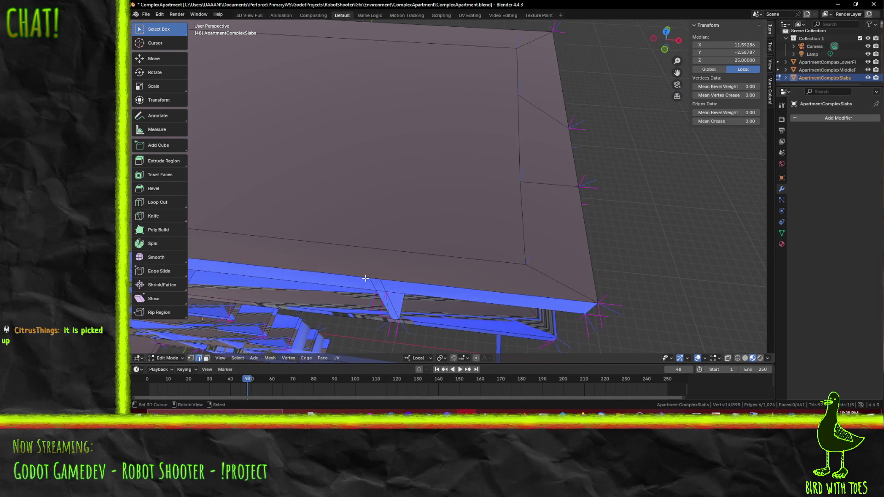
key(k)
click(369, 277)
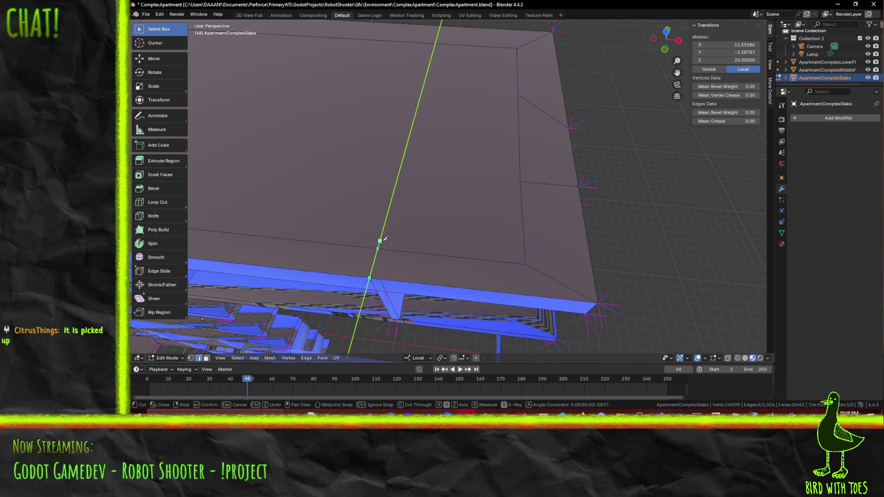
key(Escape)
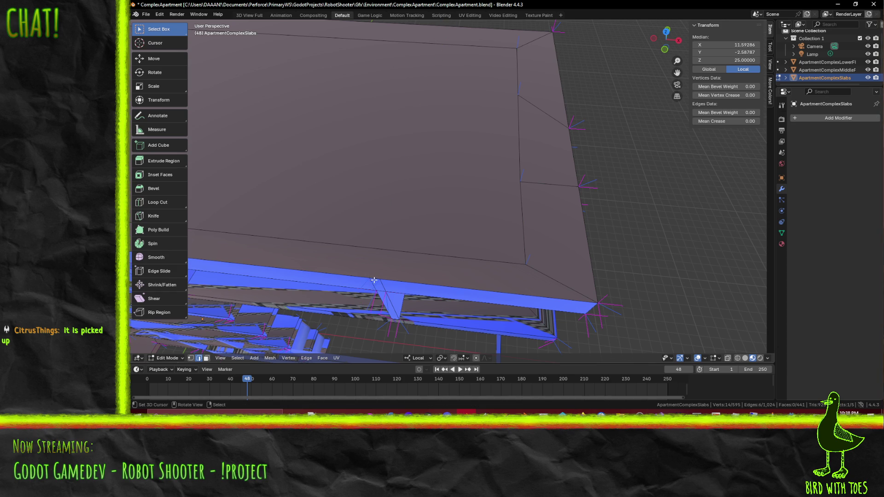
key(k)
click(370, 276)
key(y)
click(377, 248)
key(Return)
- Add a second Y-locked cut beside the corner cut
key(k)
click(380, 279)
click(386, 249)
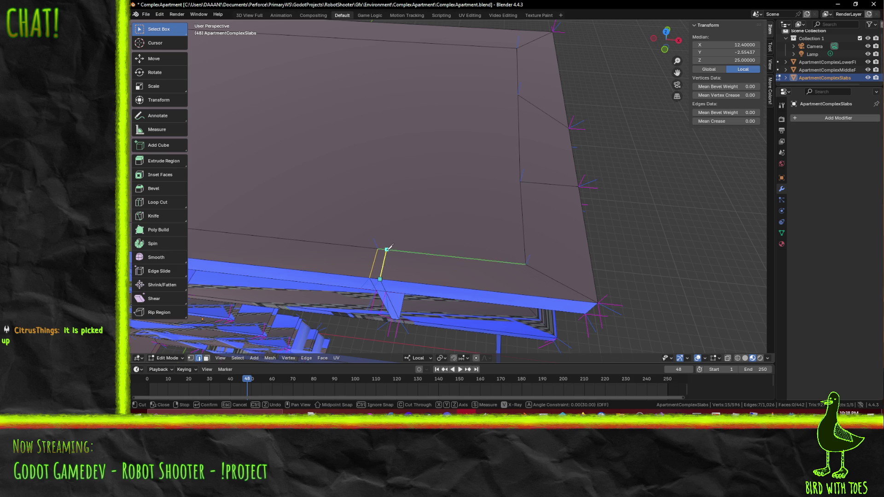
key(y)
key(y)
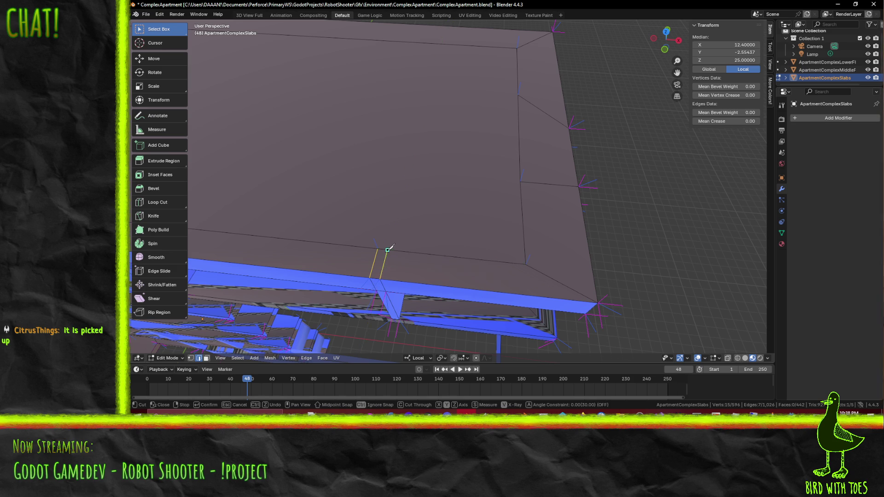
key(Return)
- Select short rim edges on the right and left parts of the slab
drag(411, 273, 549, 275)
click(523, 251)
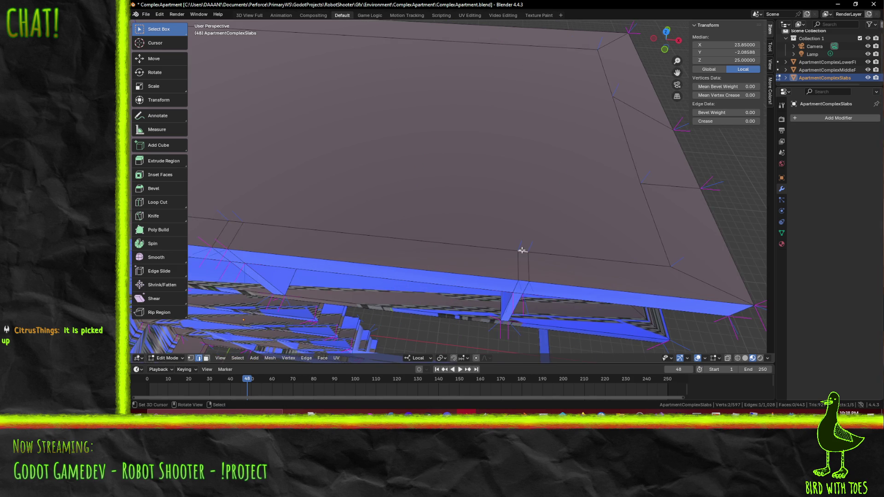
click(240, 221)
drag(240, 221, 394, 238)
scroll(down, 3)
click(286, 238)
drag(286, 238, 390, 223)
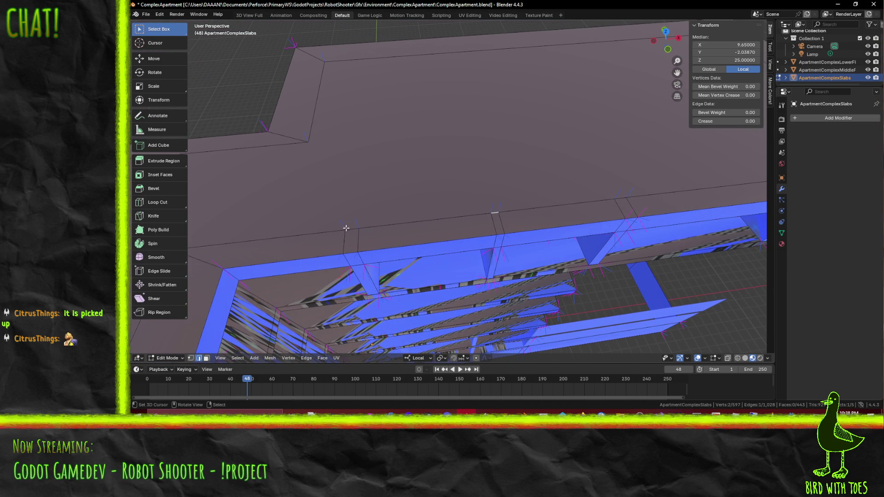
click(493, 214)
click(497, 211)
text(gy1)
key(Return)
scroll(down, 3)
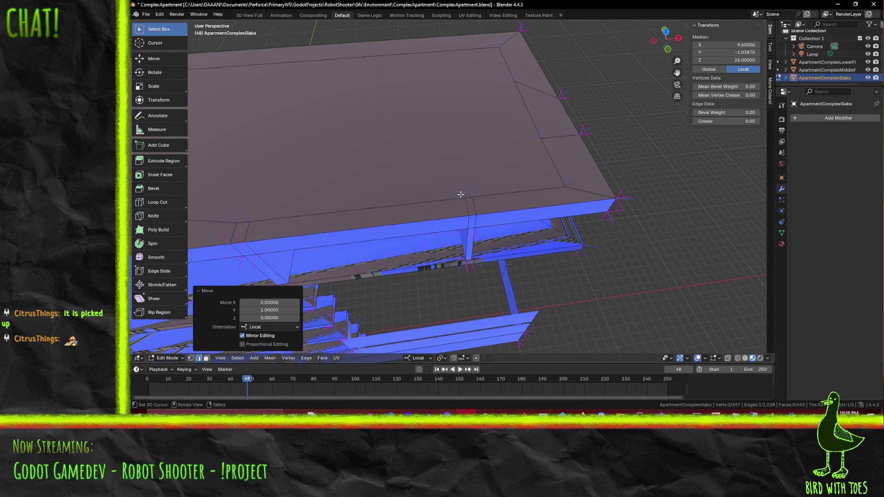
click(489, 215)
click(492, 214)
text(g)
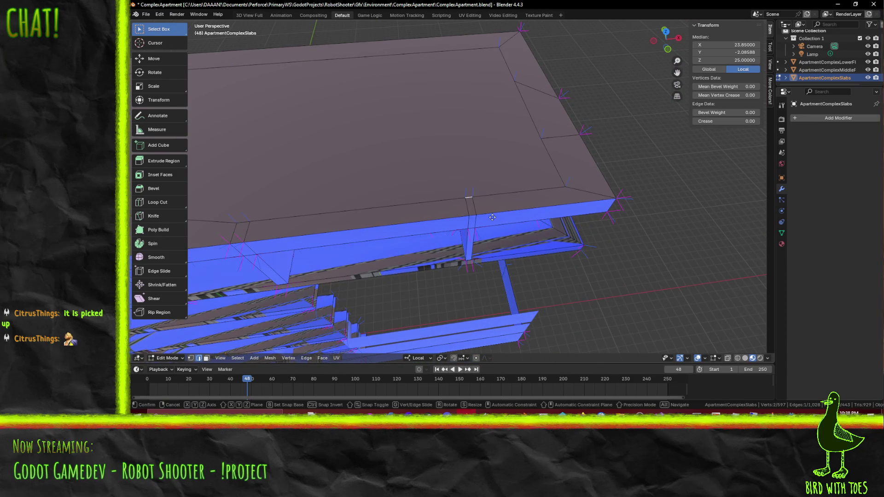
text(y1)
key(Return)
drag(367, 203, 503, 191)
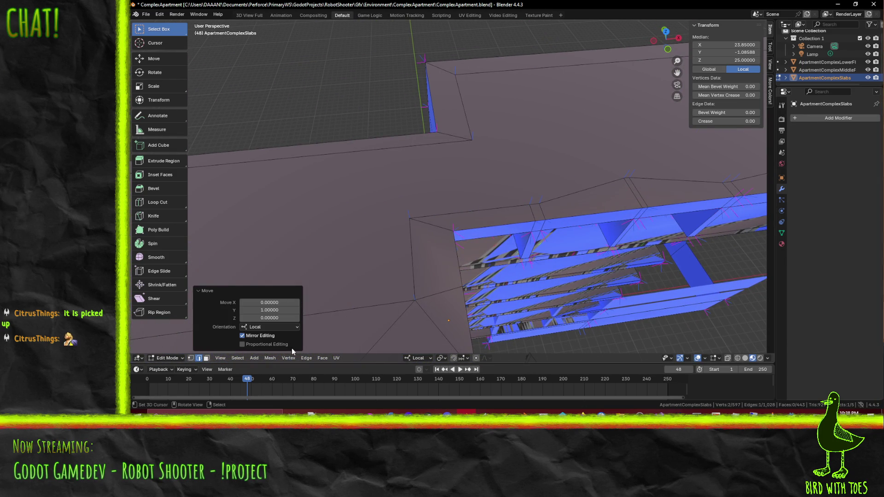
click(403, 221)
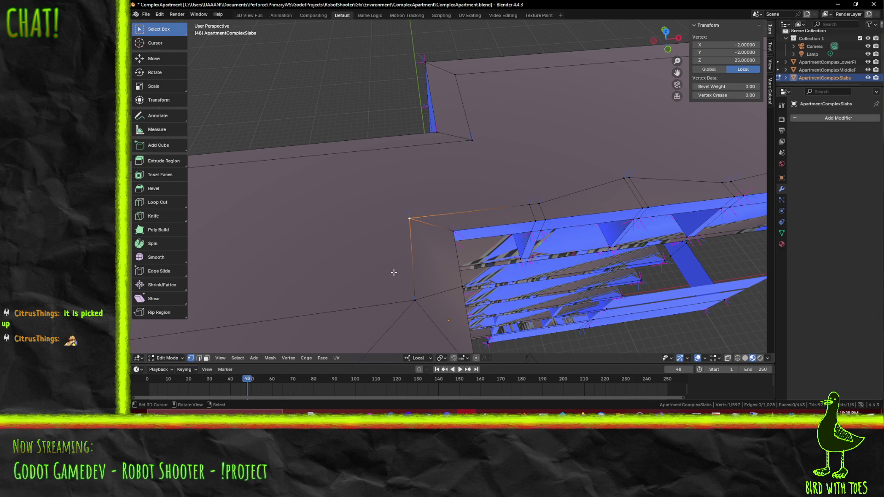
text(gy)
text(1)
key(Return)
drag(393, 271, 396, 252)
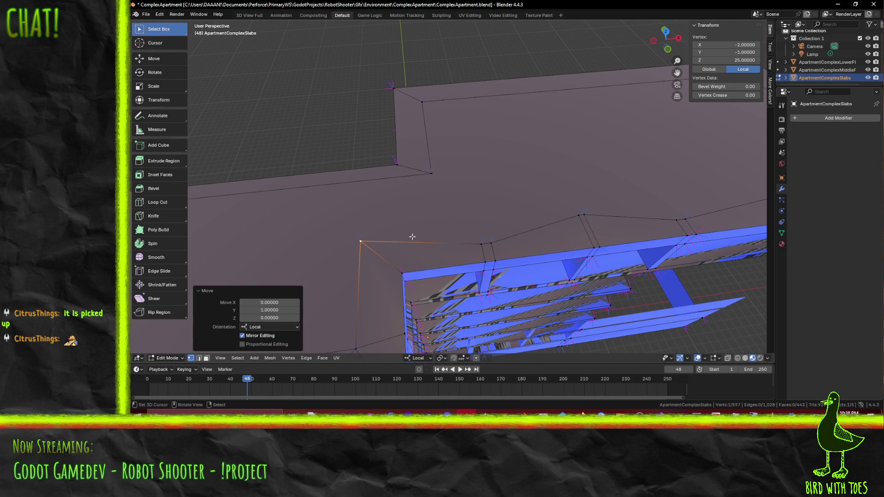
scroll(down, 3)
scroll(up, 3)
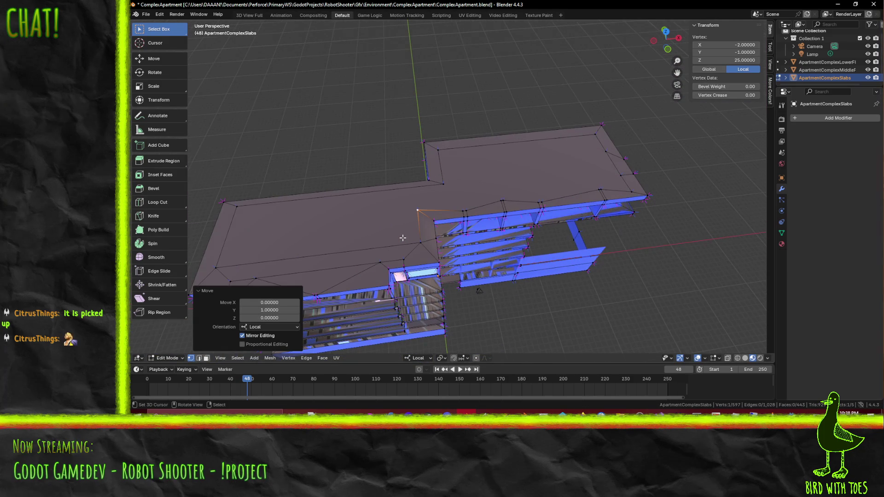
scroll(up, 3)
scroll(up, 3)
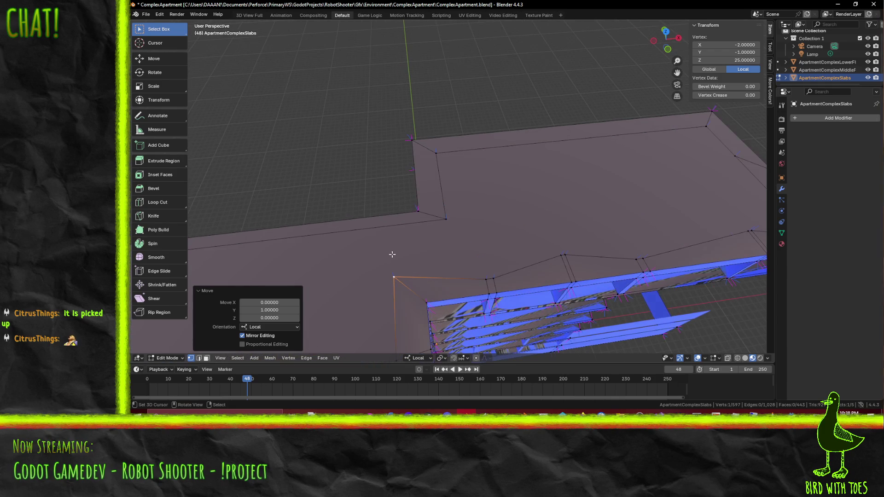
scroll(up, 3)
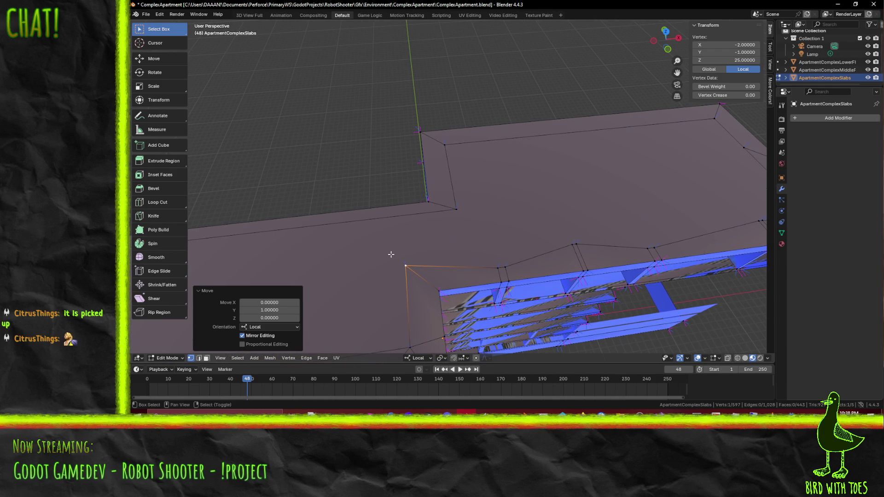
key(k)
- Finish the corner knife cut and add an edge from the outer roof corner to the next vertex
click(405, 266)
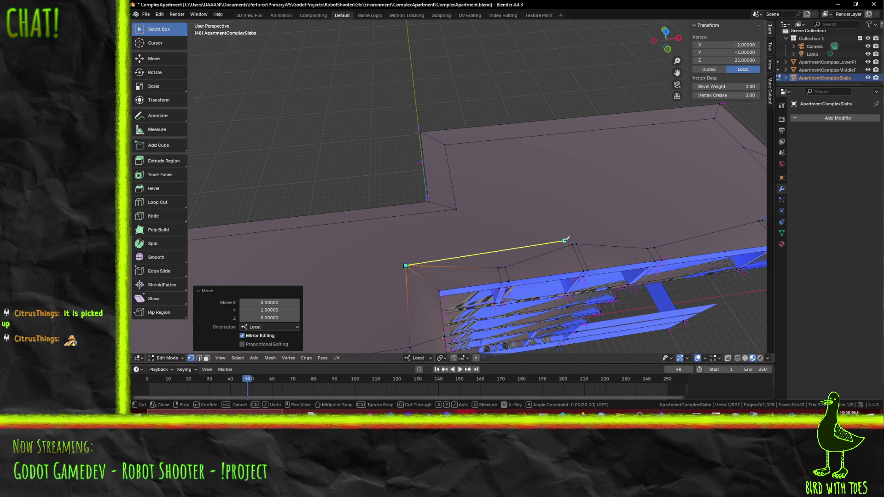
drag(558, 243, 432, 257)
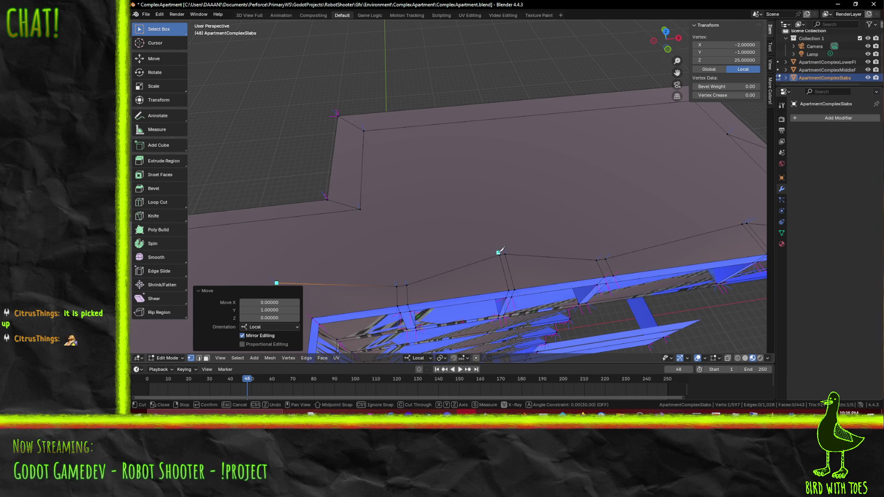
key(Return)
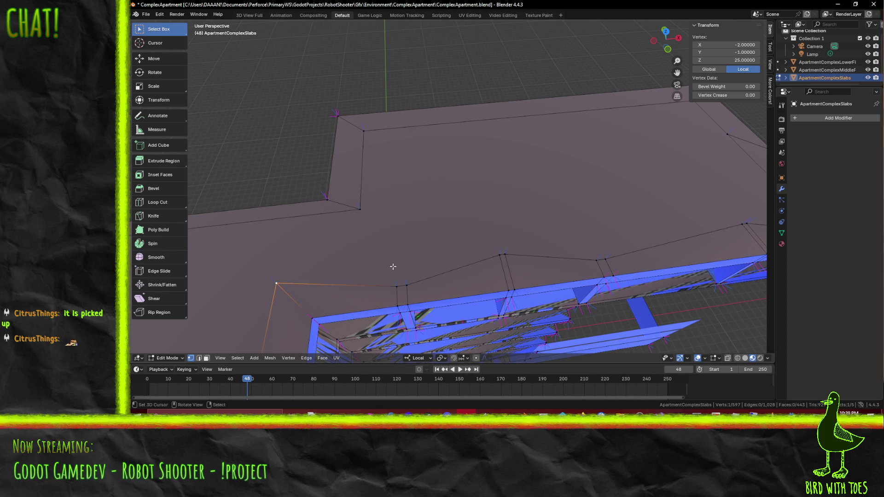
key(k)
click(276, 283)
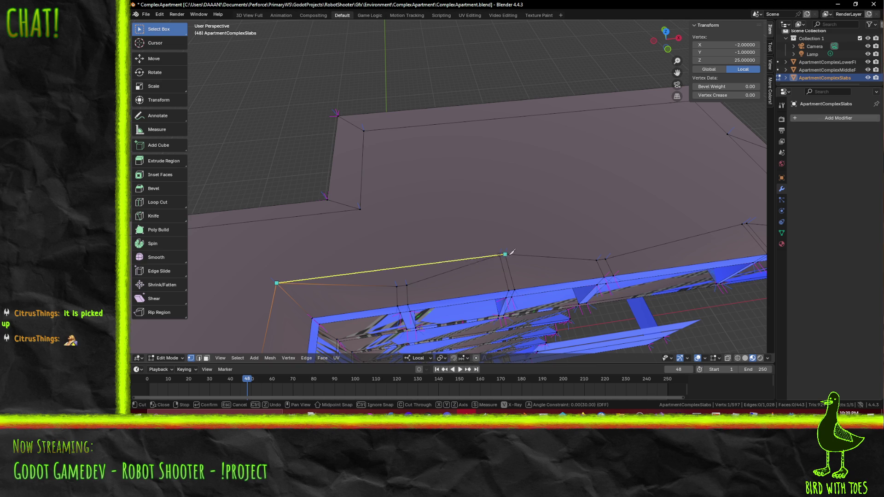
click(502, 253)
key(Return)
- Cut a new edge from a roofline vertex to the far roof vertex
drag(542, 239, 382, 258)
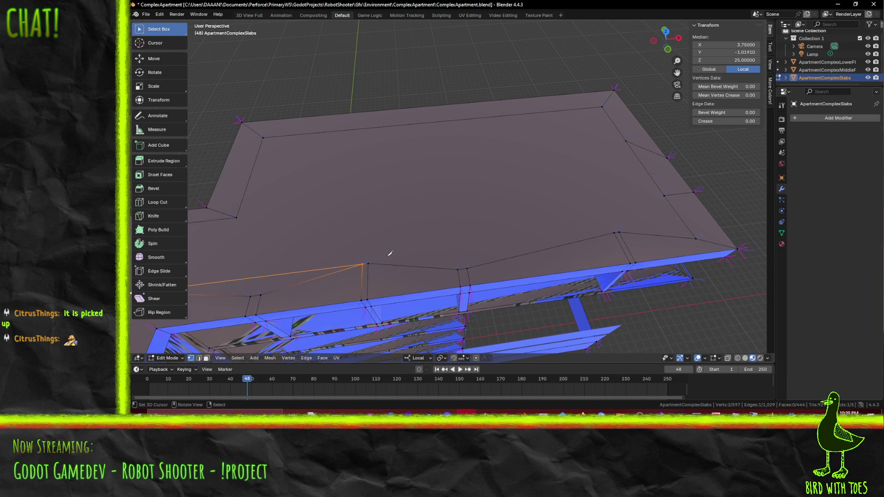
key(k)
click(368, 263)
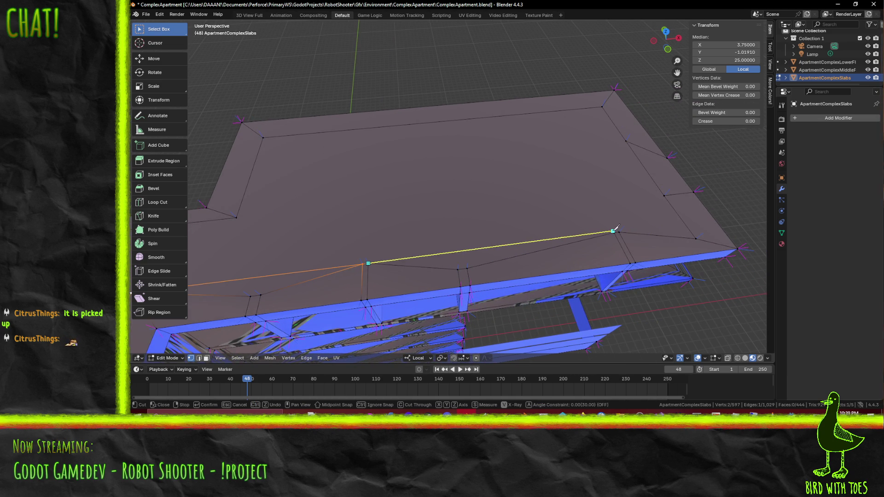
click(613, 230)
key(Return)
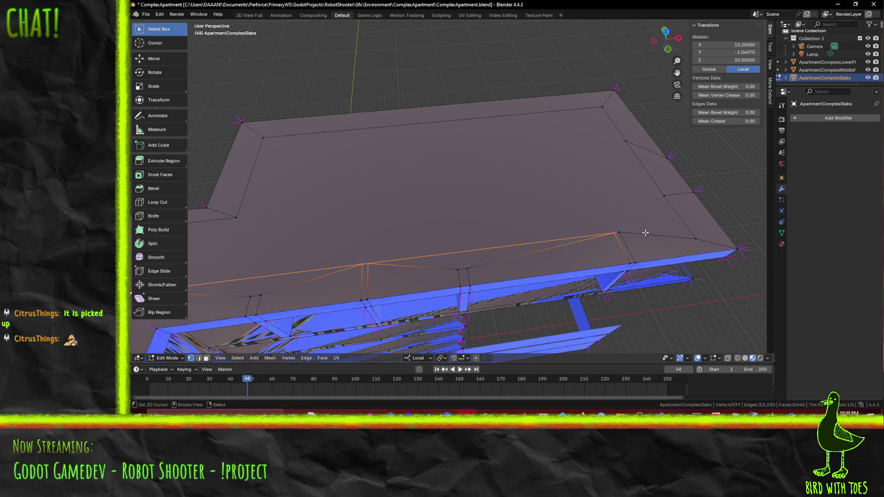
- Cut another edge across the roof from the inner roof vertex
scroll(up, 3)
drag(613, 240, 368, 233)
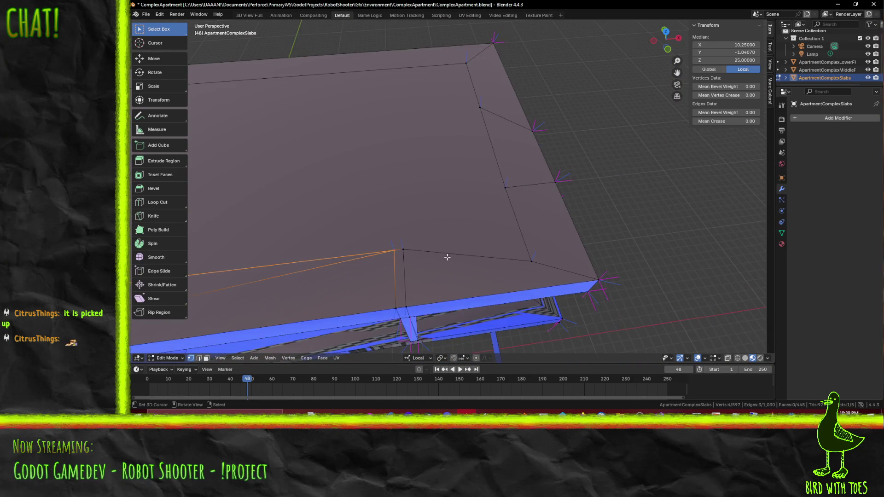
key(k)
click(403, 249)
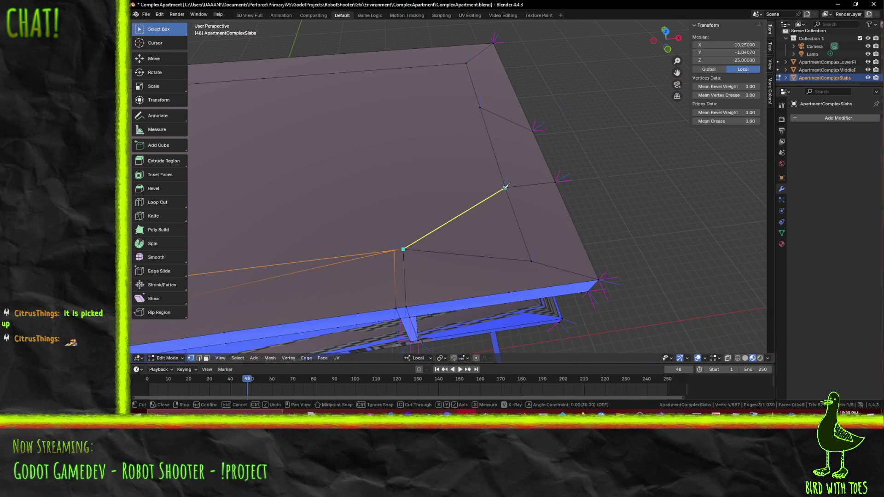
drag(474, 129, 490, 180)
click(487, 180)
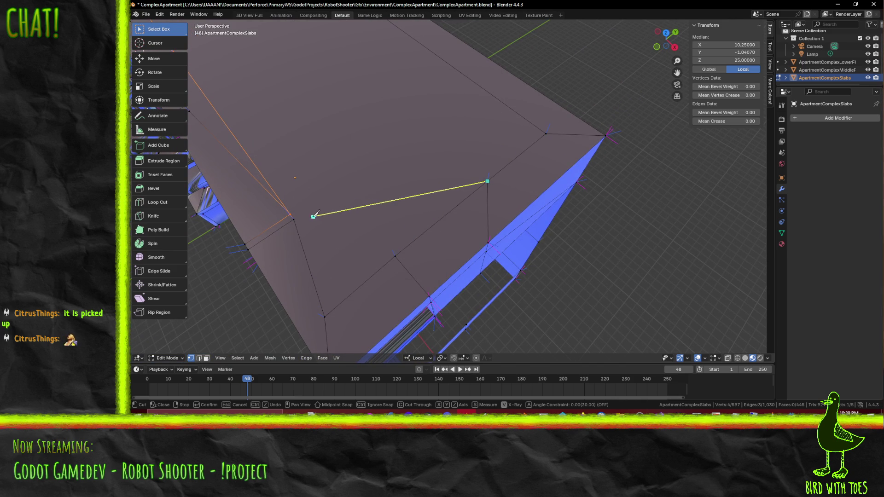
click(293, 220)
key(Return)
- In Top view, move one corner vertex +1 in Y and the upper corner -2 in Y
click(395, 257)
drag(406, 258, 417, 237)
click(407, 236)
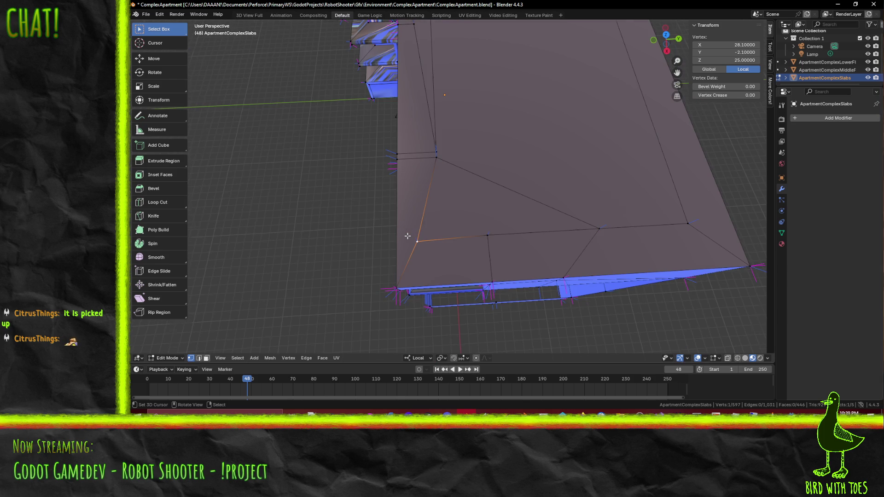
key(KP_7)
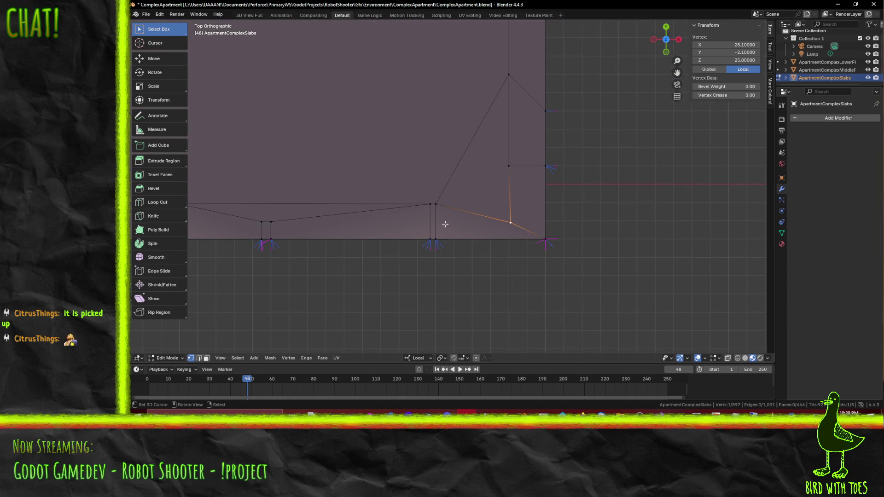
key(g)
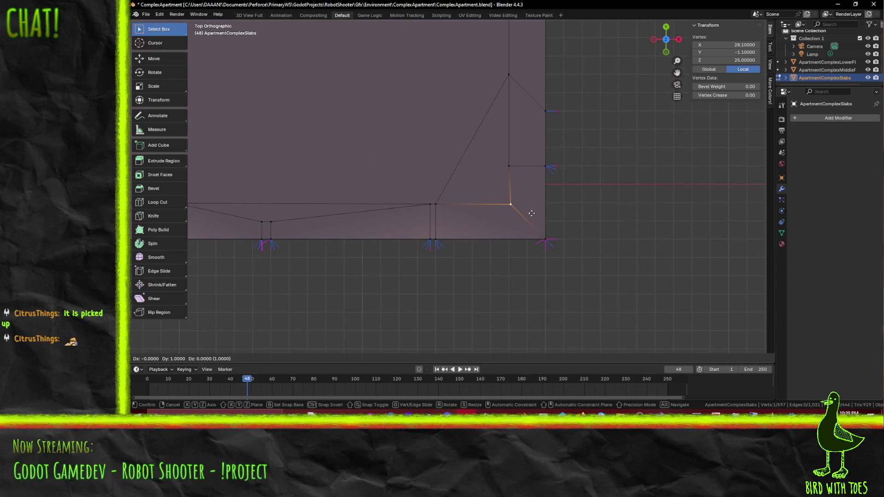
click(514, 213)
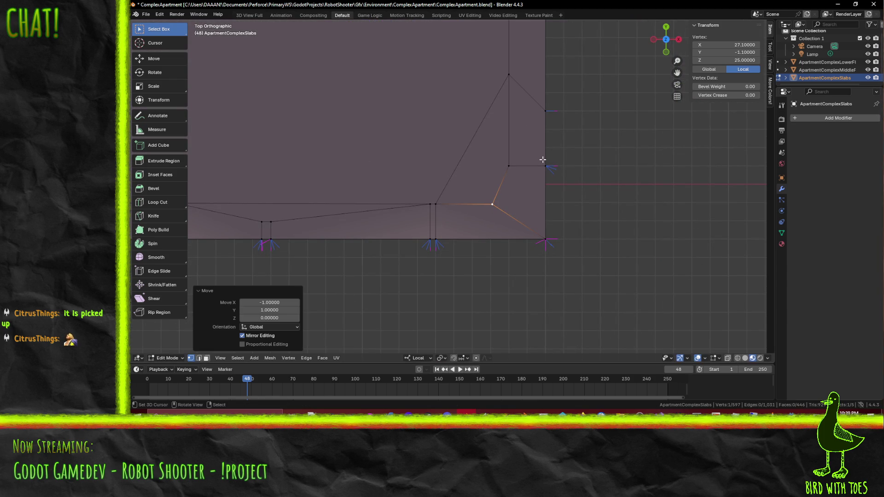
click(513, 80)
text(gy-2)
key(Return)
- Move the lower corner vertex 1 unit in -X, then deselect everything
drag(594, 171, 524, 175)
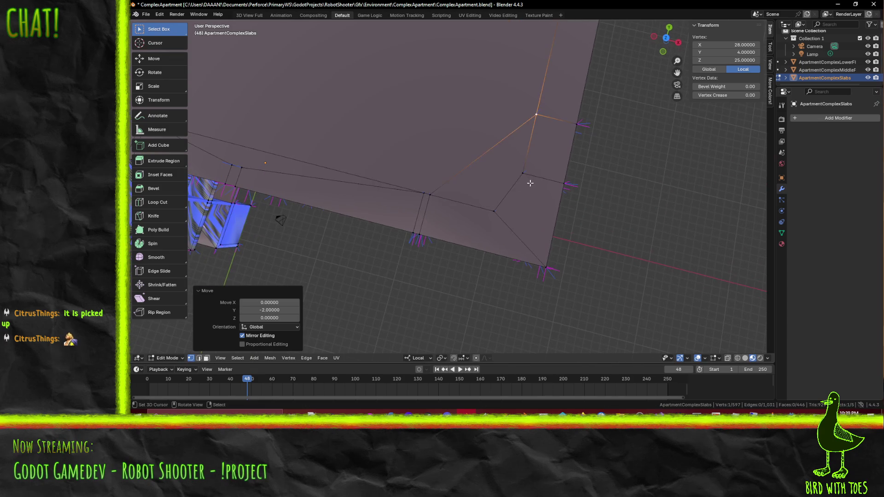
click(525, 175)
key(KP_7)
click(495, 210)
key(g)
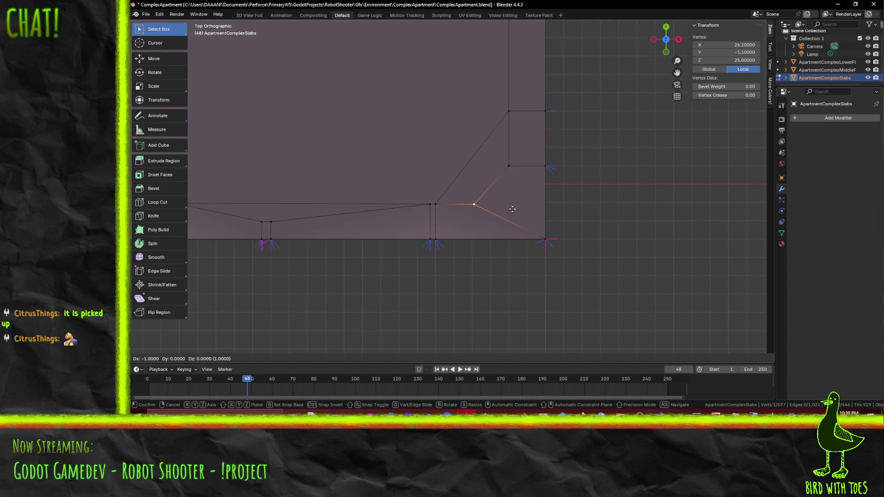
key(Return)
key(alt+a)
- Check the overlapping vertices on the roof edge and pan across the slab
scroll(up, 3)
scroll(down, 3)
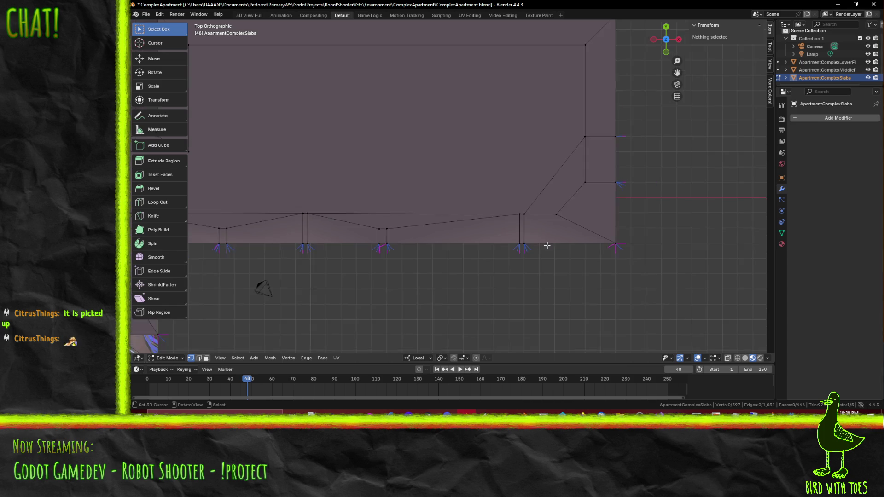
scroll(up, 3)
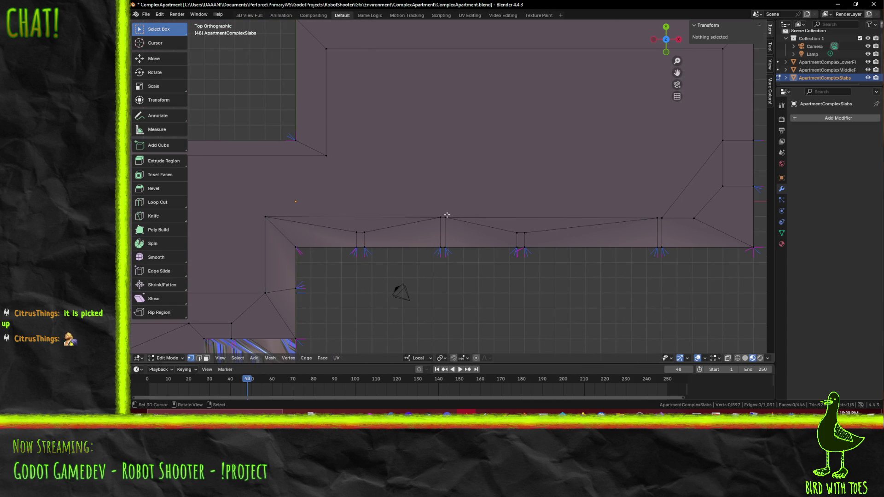
click(448, 215)
click(446, 215)
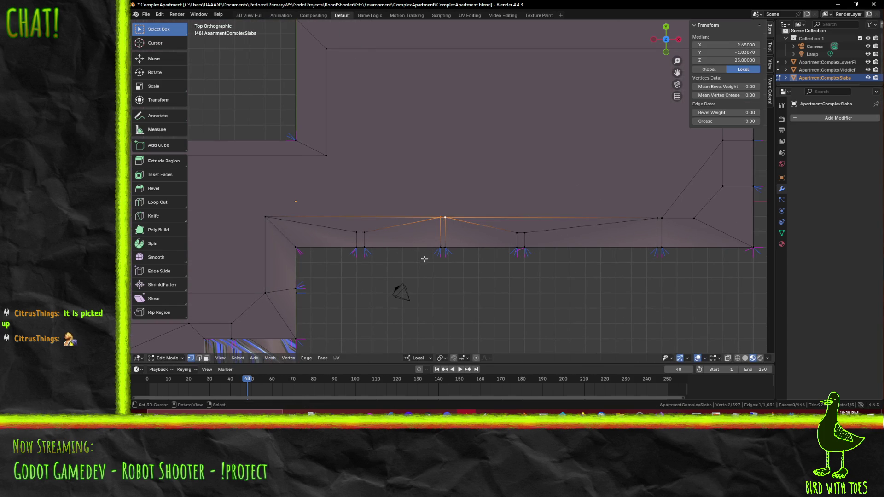
click(642, 235)
drag(467, 212, 474, 245)
drag(381, 256, 599, 199)
scroll(down, 3)
drag(373, 231, 427, 233)
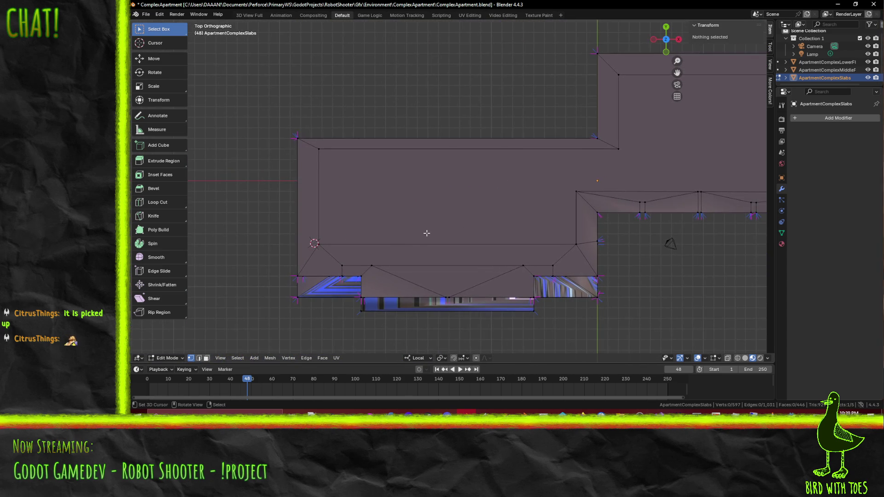
- Try a Y-locked cut from the right lower roof vertex, then undo it
scroll(up, 3)
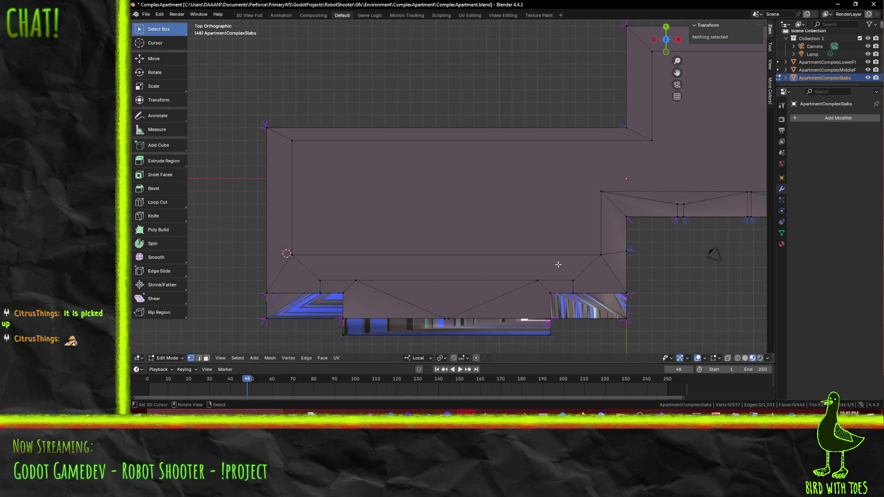
drag(490, 273, 438, 259)
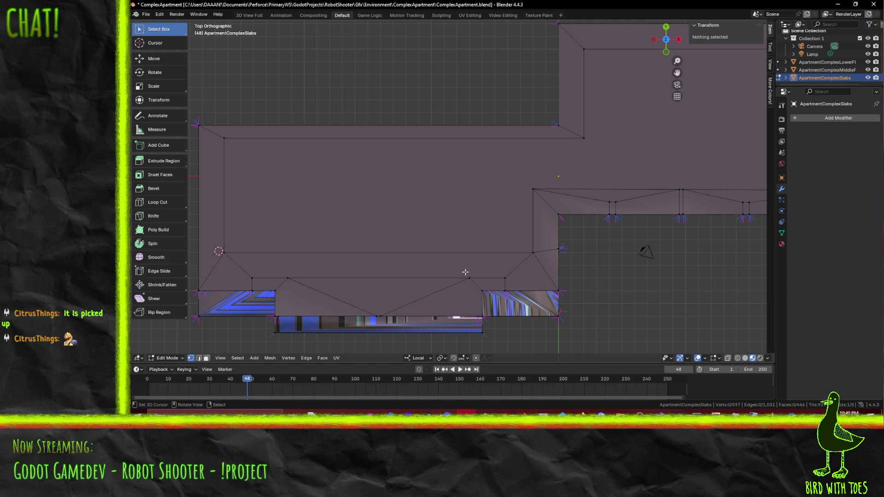
key(k)
click(469, 278)
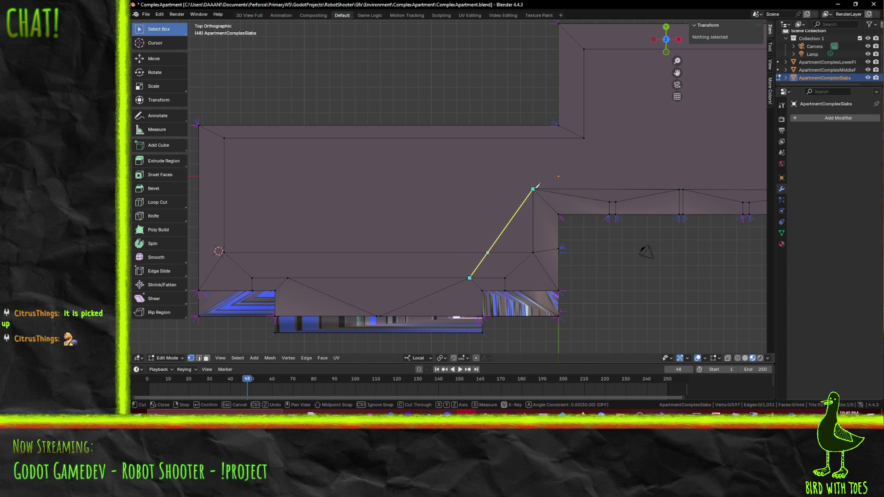
right_click(463, 191)
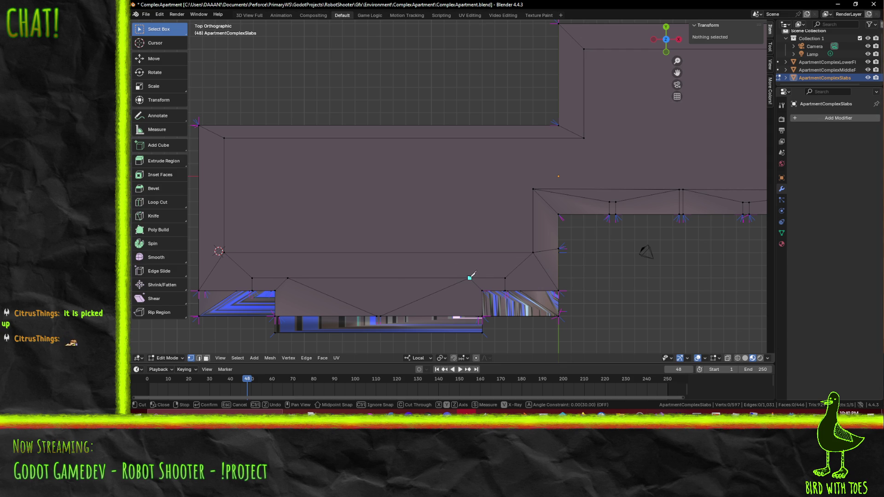
click(469, 278)
key(y)
click(477, 233)
key(Return)
key(ctrl+z)
- Cut a straight vertical edge from the right lower vertex up to the upper edge
key(k)
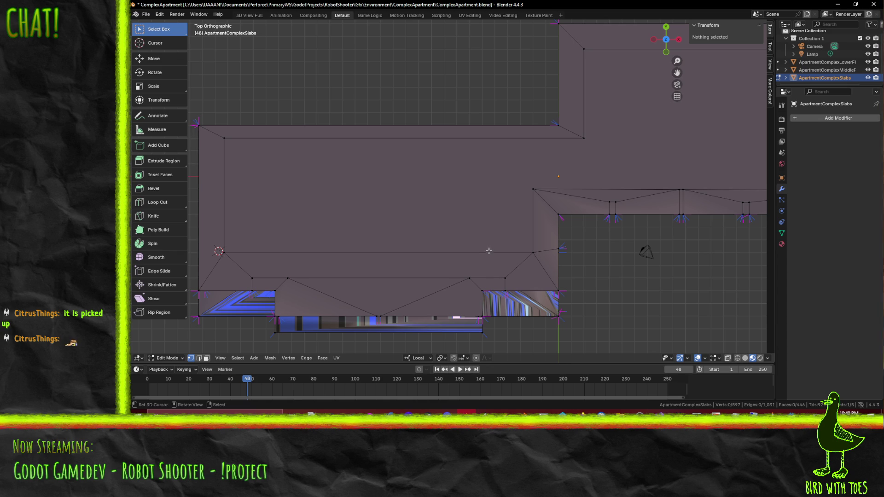
click(469, 278)
key(y)
click(469, 252)
key(Return)
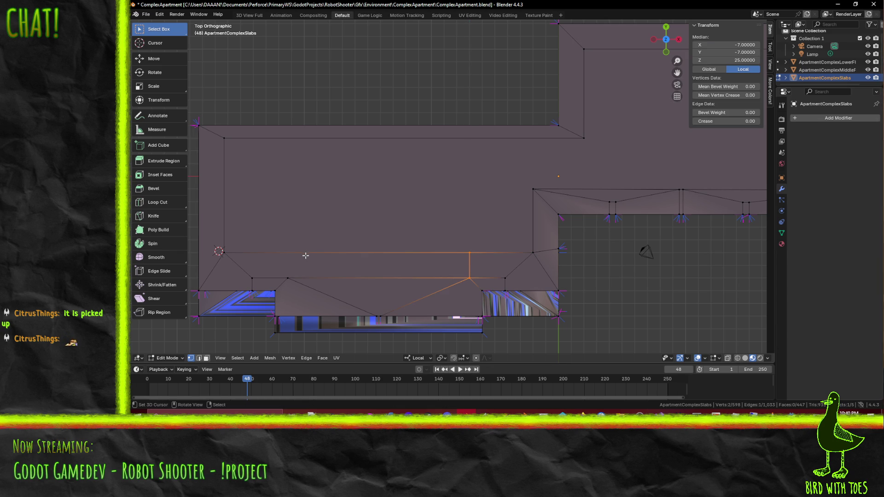
- Cut the matching vertical edge on the left side of the strip and deselect all
key(k)
click(287, 277)
key(y)
click(288, 252)
key(Return)
drag(353, 264, 376, 208)
key(alt+a)
scroll(up, 3)
drag(426, 189, 463, 210)
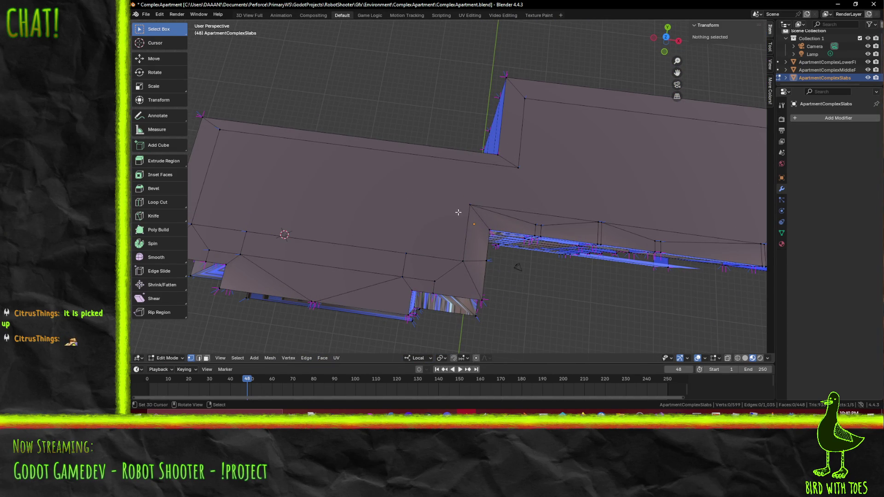
- Knife-cut two new edges across the roof face, including one from the inner corner vertex
scroll(up, 3)
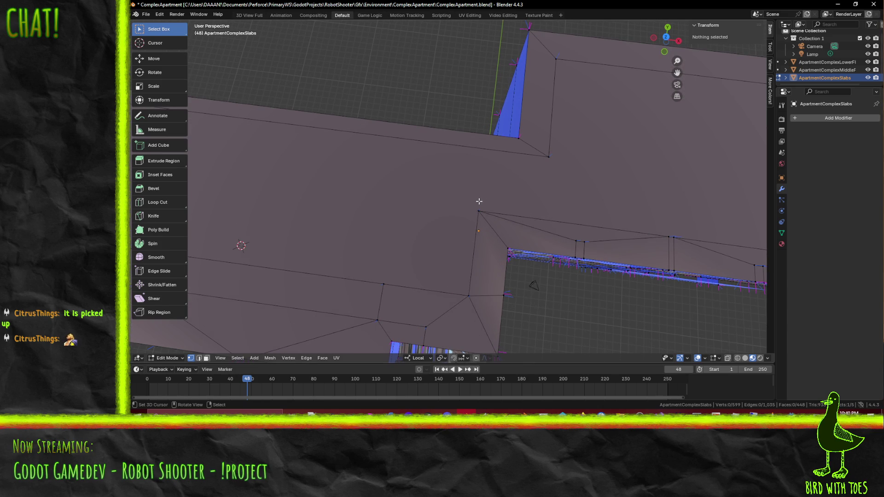
key(k)
click(479, 211)
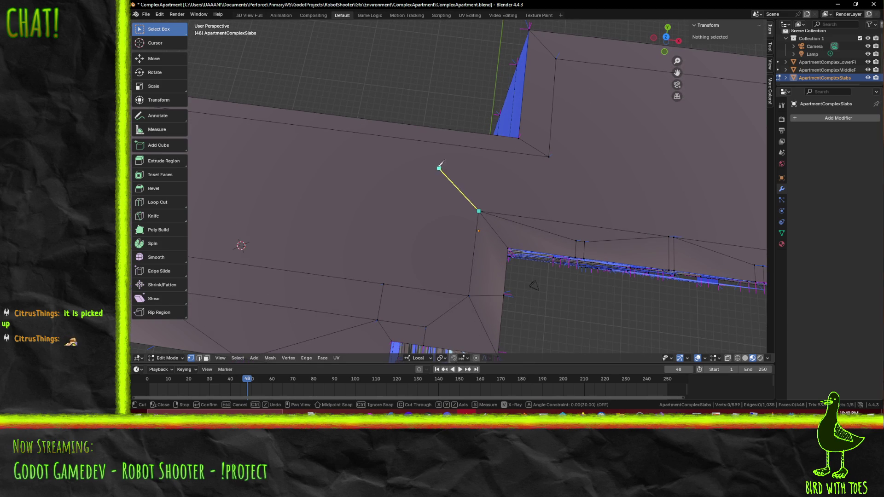
right_click(422, 156)
key(Escape)
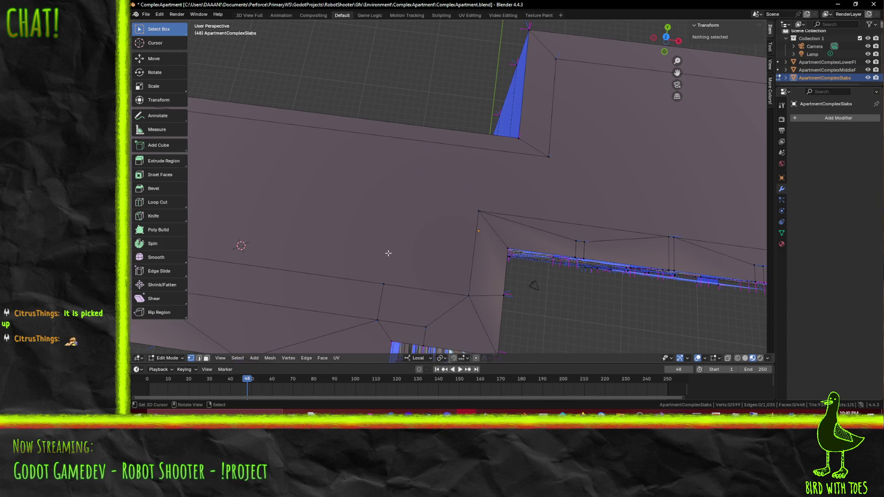
key(k)
click(383, 284)
key(y)
click(408, 139)
key(Return)
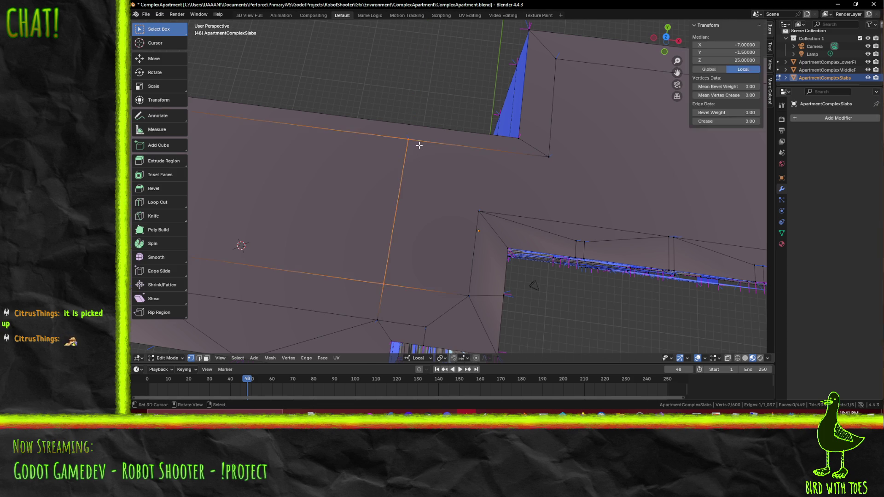
key(k)
click(479, 211)
click(408, 138)
key(Return)
- From a top-down roof view, knife-cut a straight Y-constrained edge from a roof edge vertex
drag(519, 197, 395, 241)
scroll(up, 3)
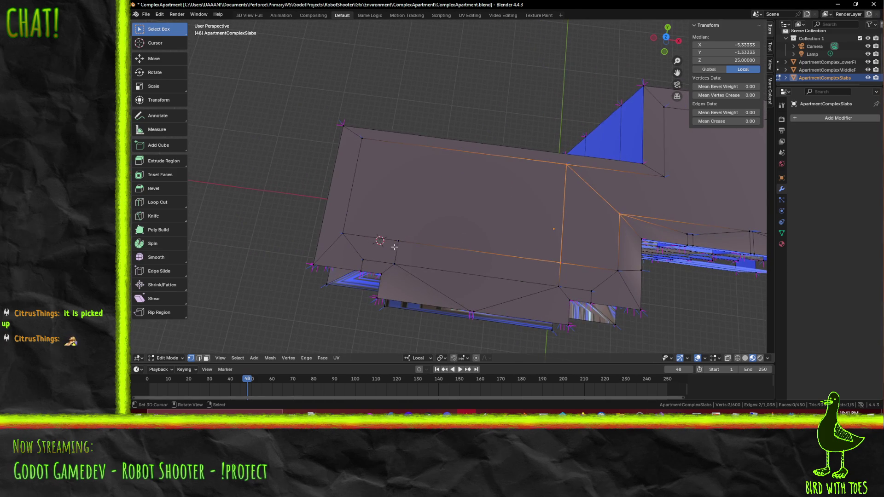
drag(420, 150, 487, 137)
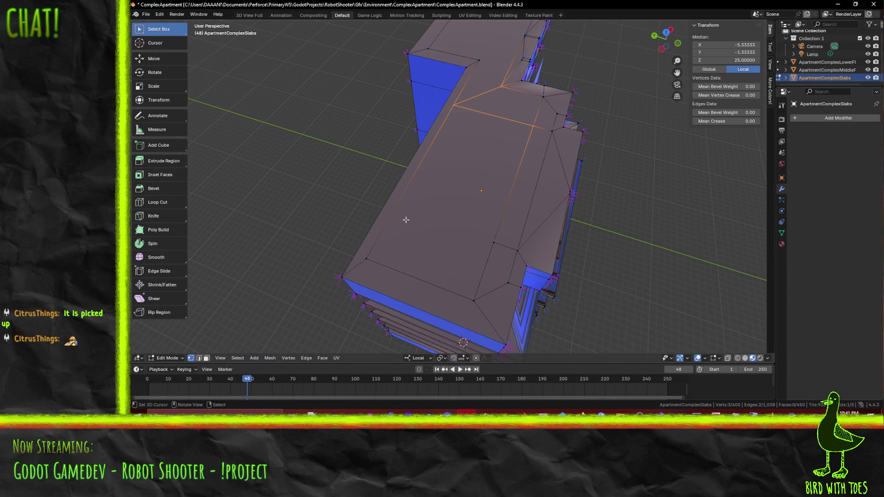
drag(365, 216, 460, 161)
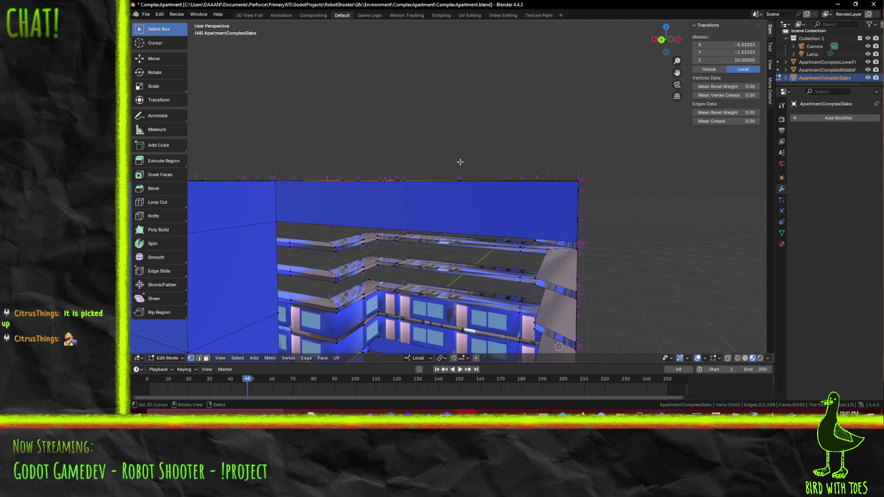
drag(451, 199, 367, 230)
drag(353, 244, 328, 258)
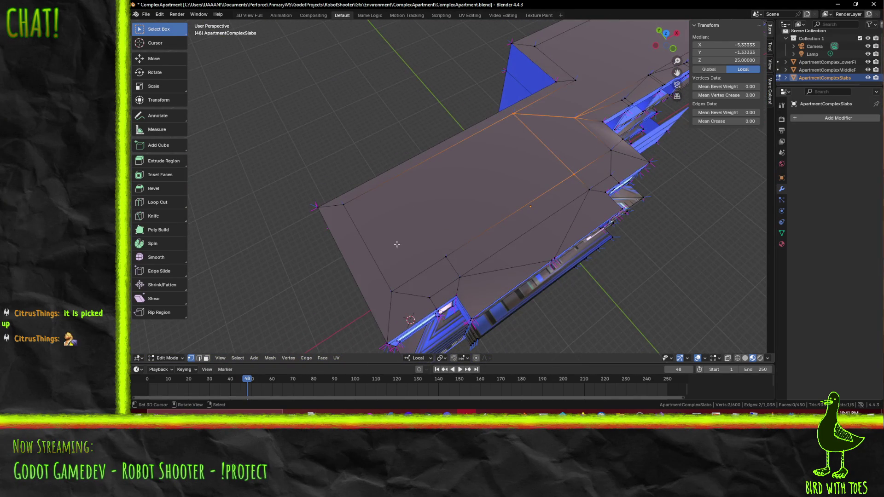
scroll(up, 3)
drag(393, 238, 367, 242)
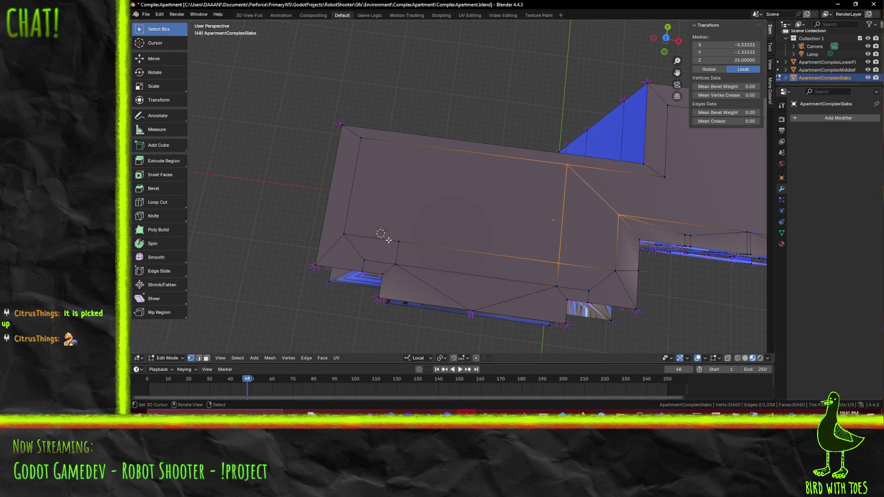
drag(369, 262, 369, 239)
scroll(up, 3)
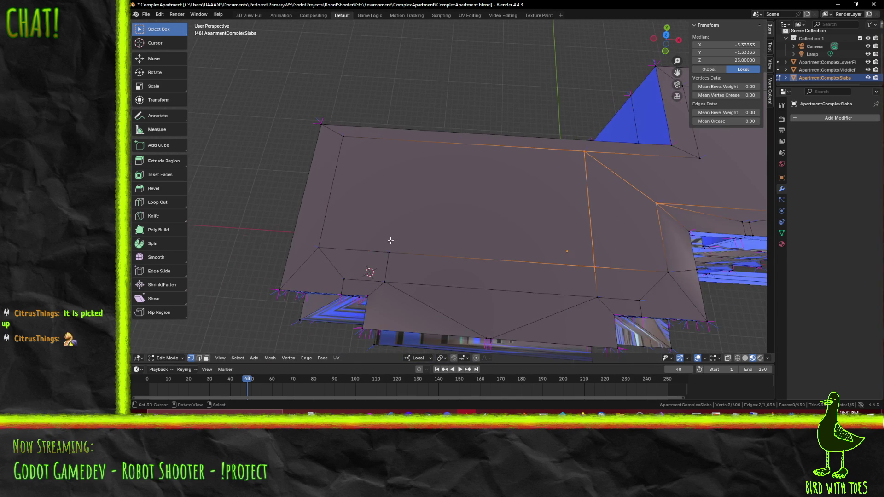
key(k)
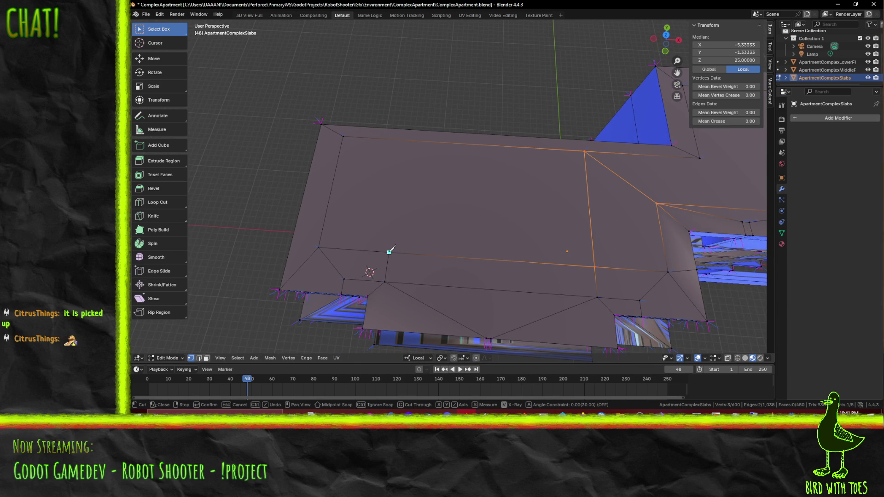
click(388, 252)
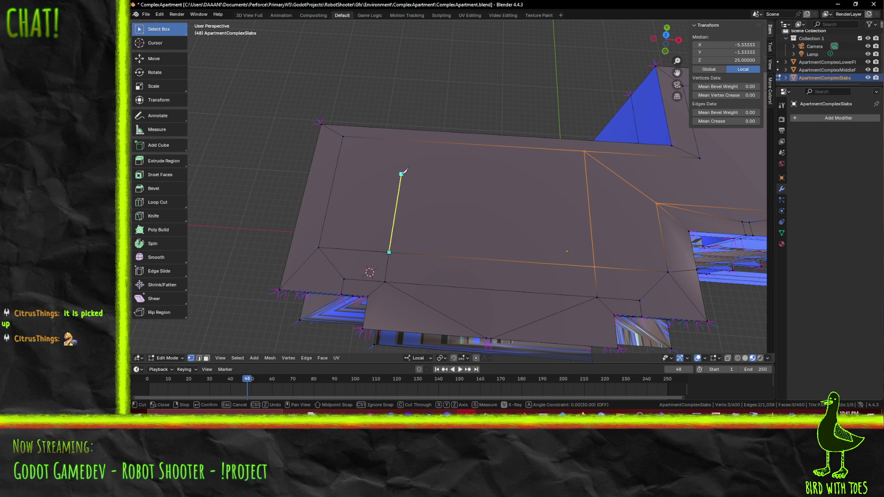
key(y)
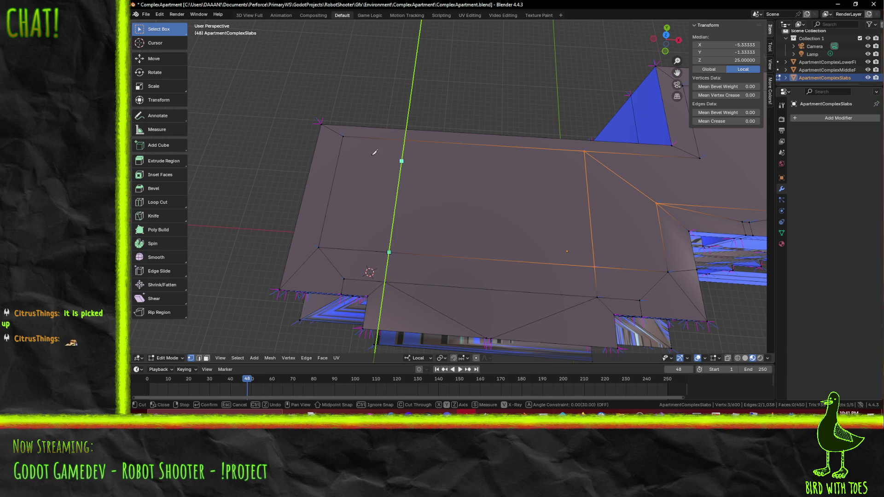
key(Return)
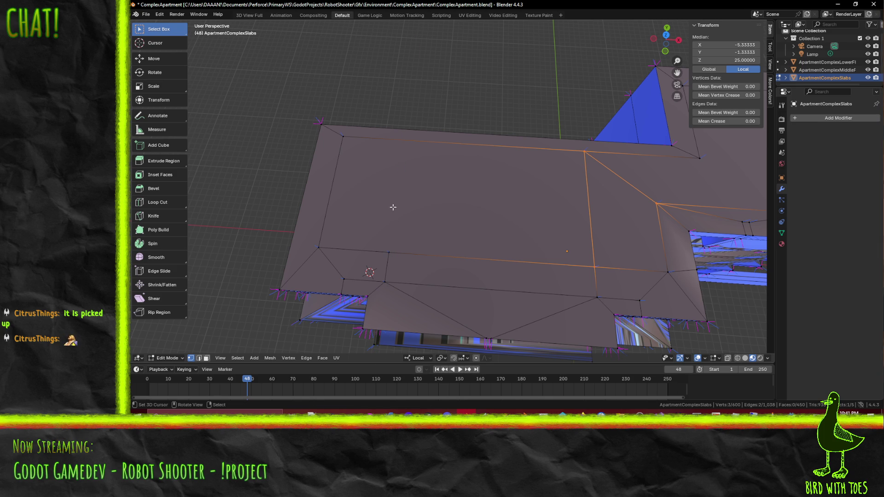
- Knife-cut a diagonal edge from the roof edge vertex to the outer corner, then deselect
key(k)
click(390, 251)
click(342, 137)
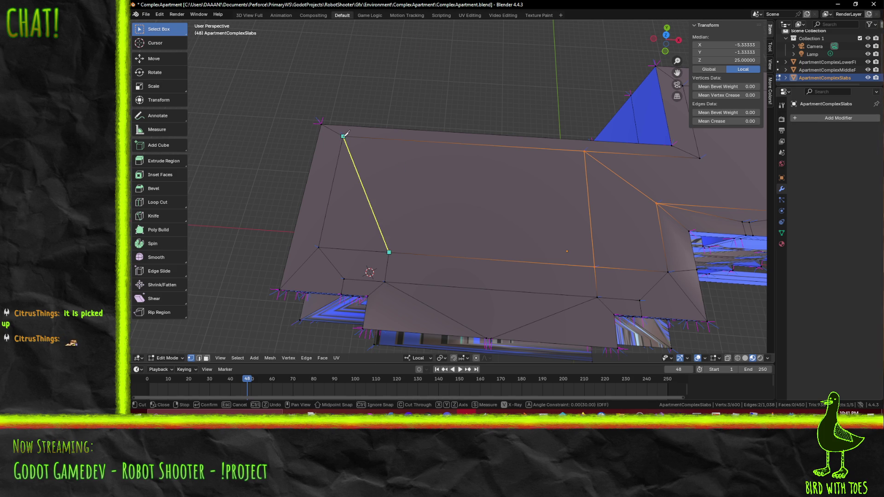
key(Return)
key(alt+a)
drag(510, 202, 385, 182)
scroll(up, 3)
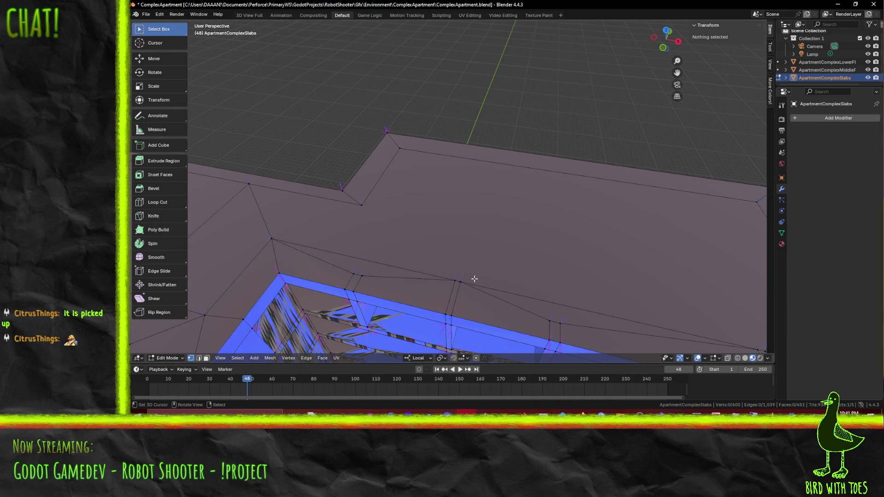
- Move the roof vertex 2 units along local Y
click(455, 279)
key(g)
key(y)
key(BackSpace)
text(2)
key(Return)
drag(453, 272, 372, 298)
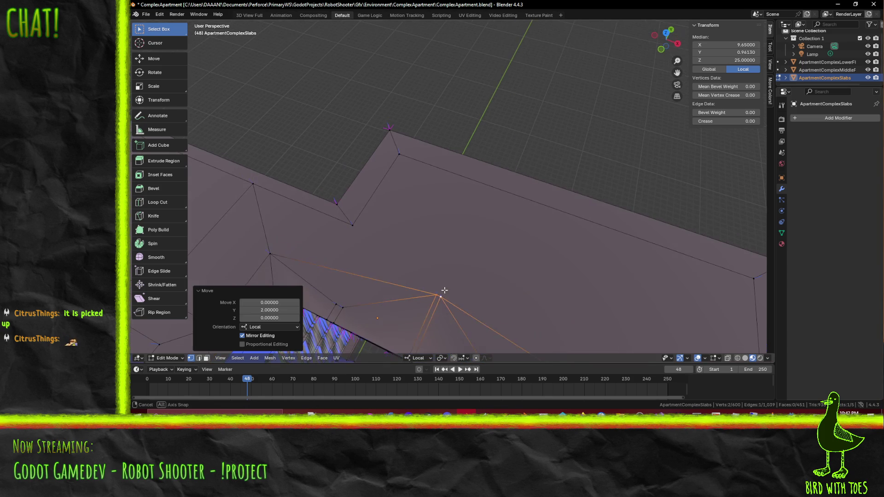
click(372, 298)
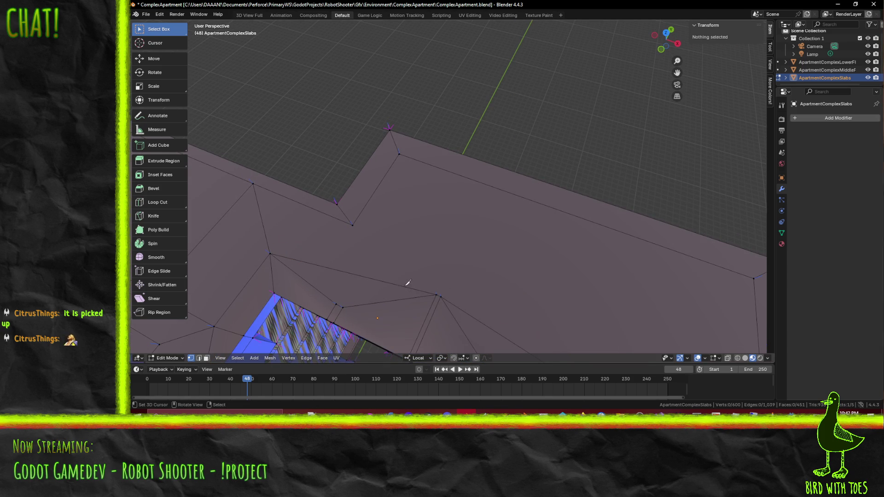
- Knife-cut an edge from the moved vertex to the inner corner vertex
key(k)
click(437, 294)
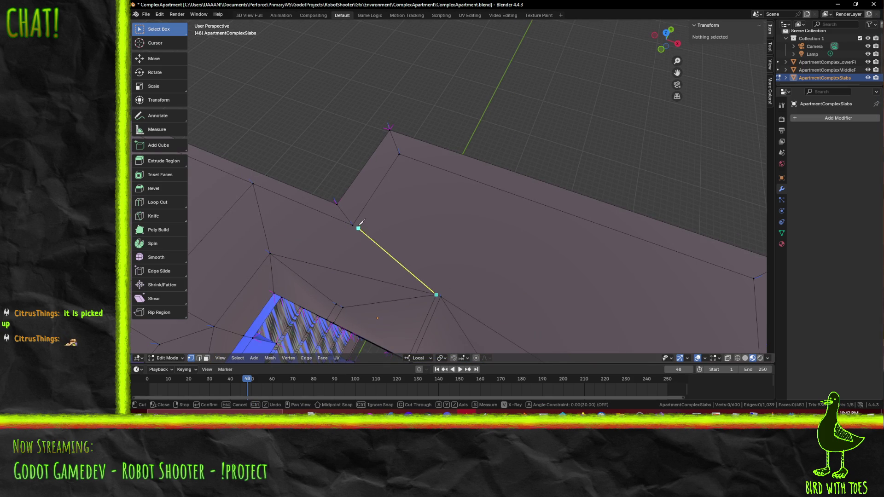
click(352, 226)
key(Return)
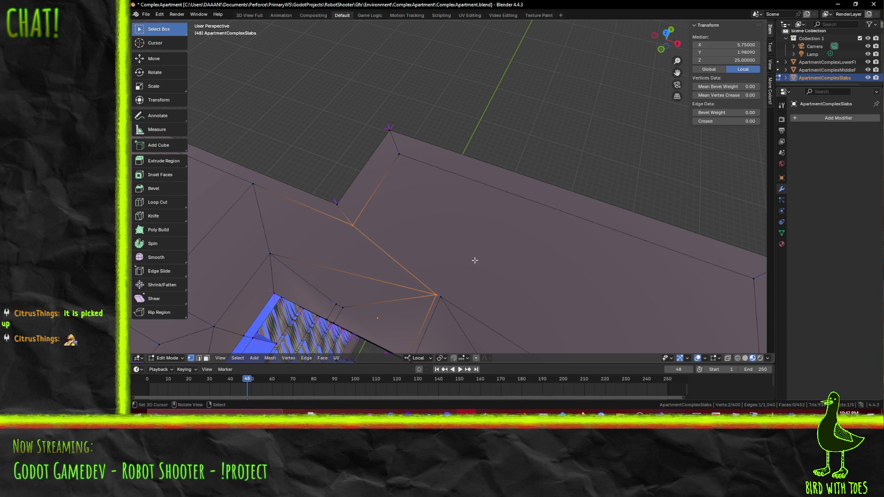
- Knife-cut a second edge from the moved vertex to the far corner vertex, then deselect all
scroll(down, 3)
drag(462, 254, 467, 282)
scroll(up, 3)
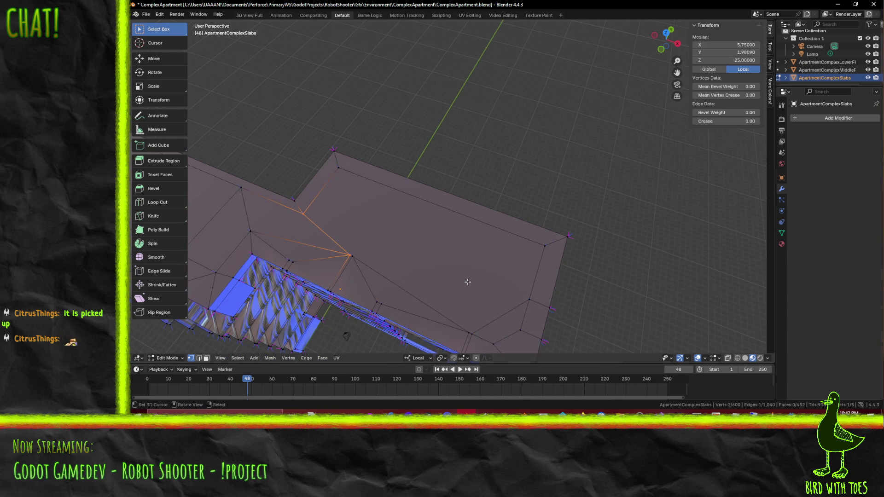
key(k)
click(352, 255)
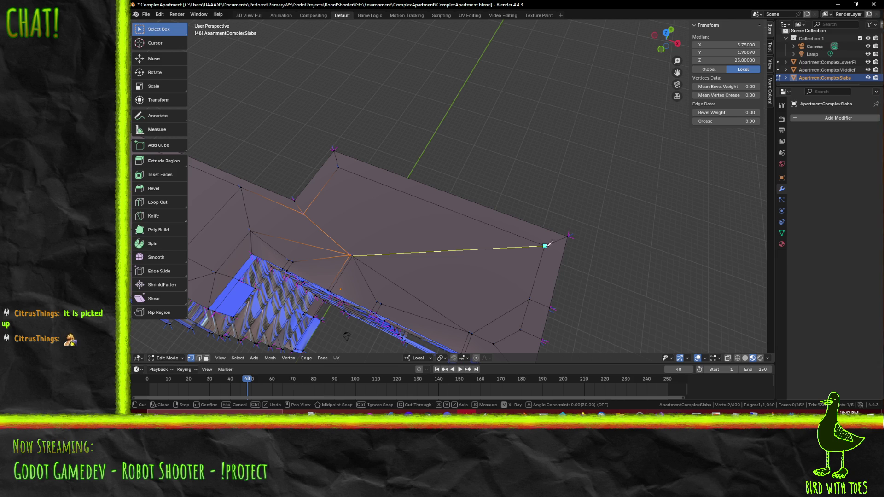
click(545, 245)
key(Return)
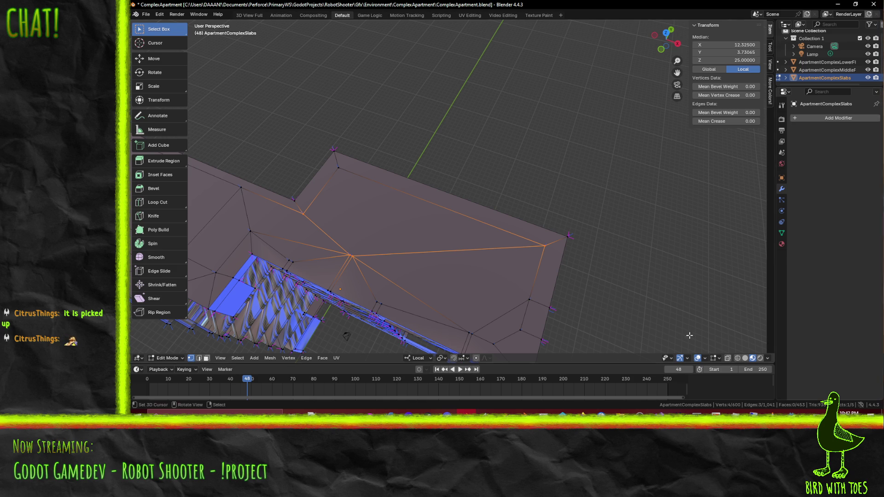
drag(510, 277, 366, 230)
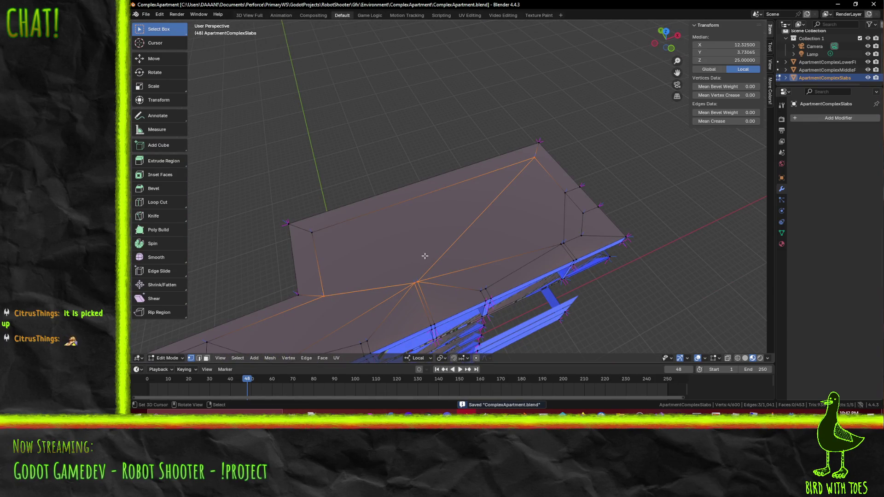
key(alt+a)
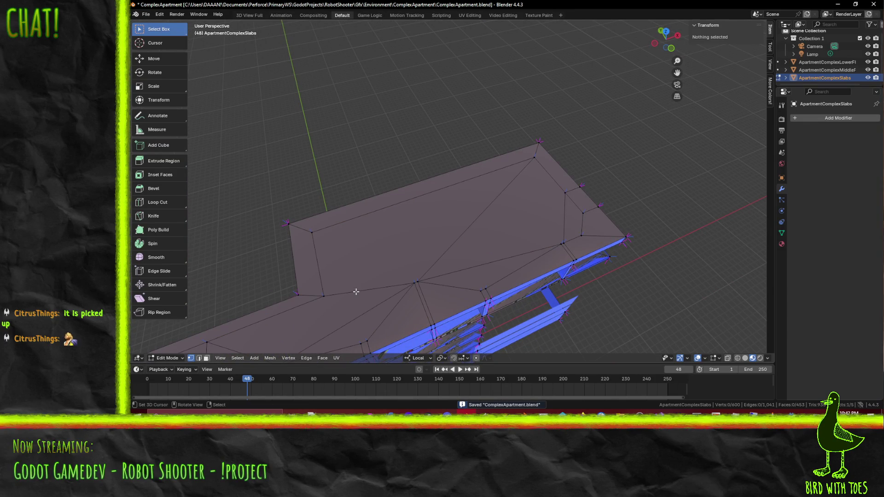
- In edge select mode, pick several roof edges, ending on the diagonal edge
key(2)
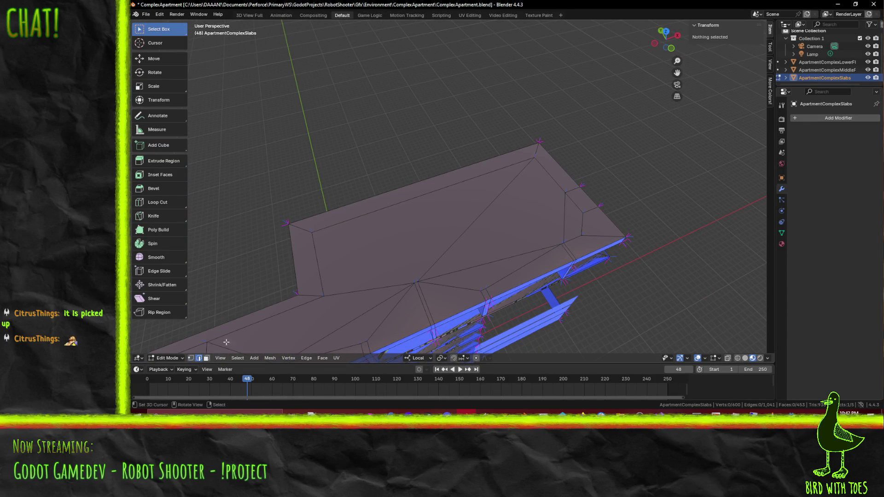
click(364, 292)
click(360, 237)
click(414, 223)
click(413, 254)
click(415, 281)
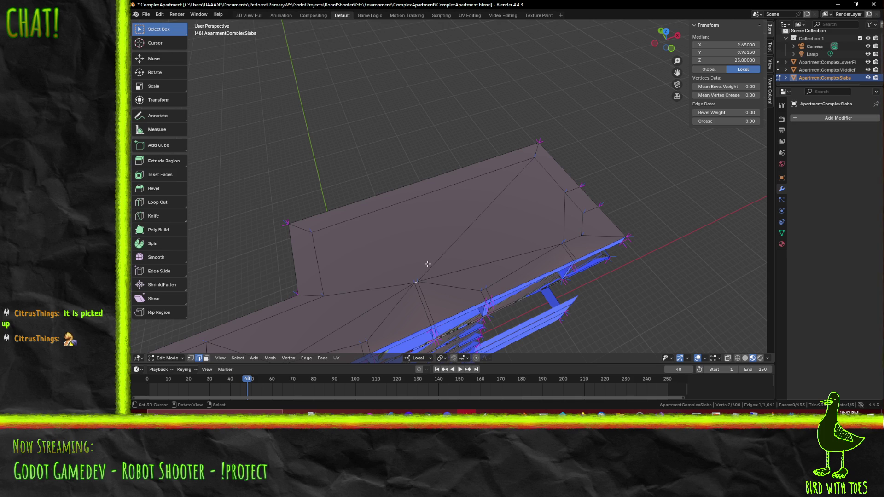
scroll(up, 3)
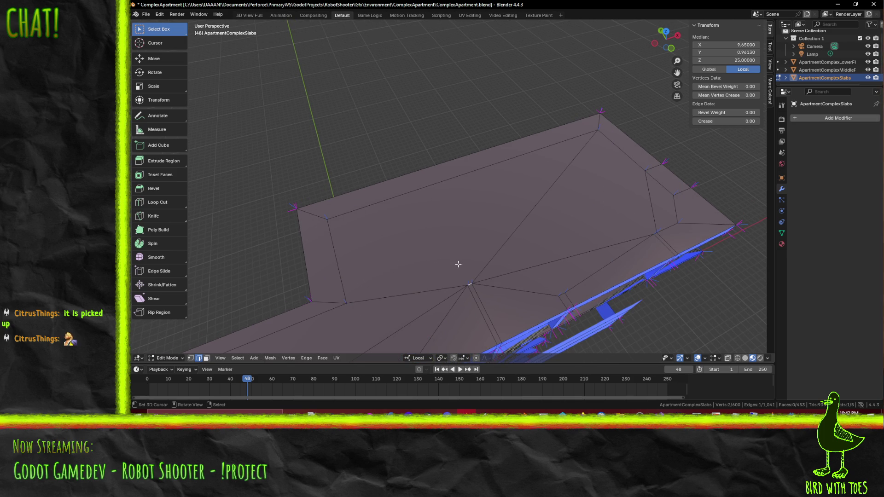
drag(467, 267, 469, 253)
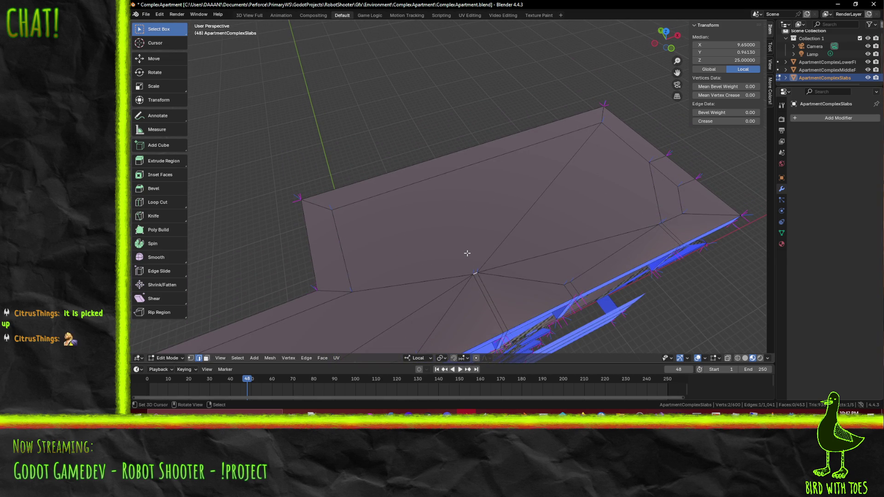
- Knife-cut an edge from the central vertex to the upper-left corner vertex, then deselect
key(k)
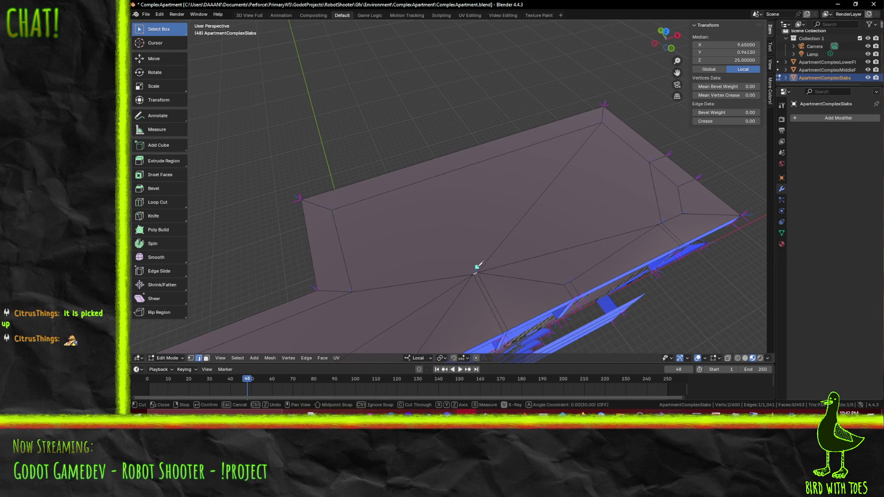
click(477, 272)
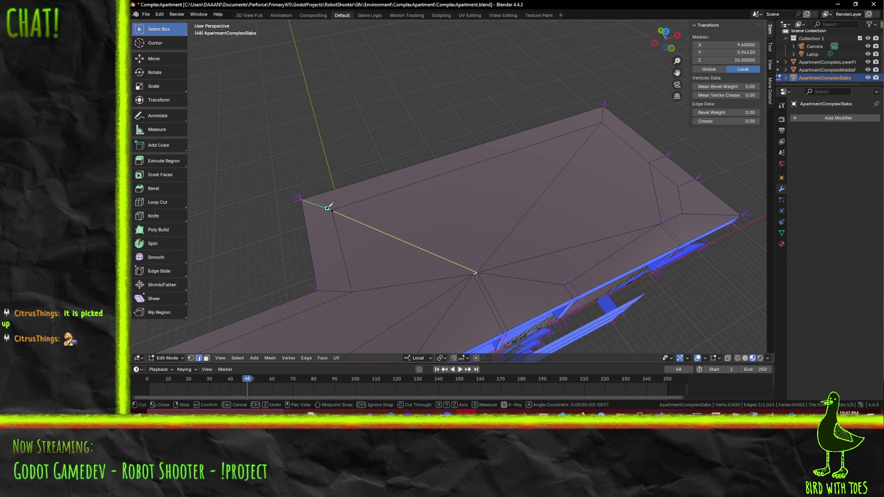
click(369, 216)
key(Escape)
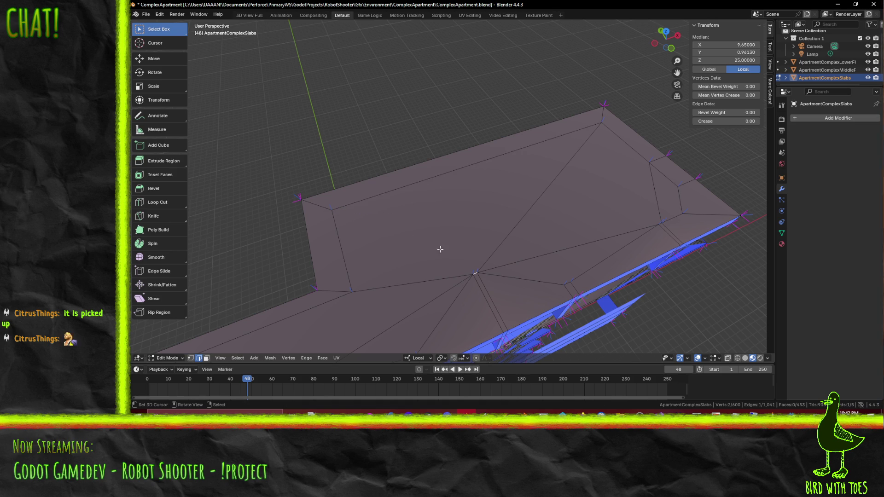
key(k)
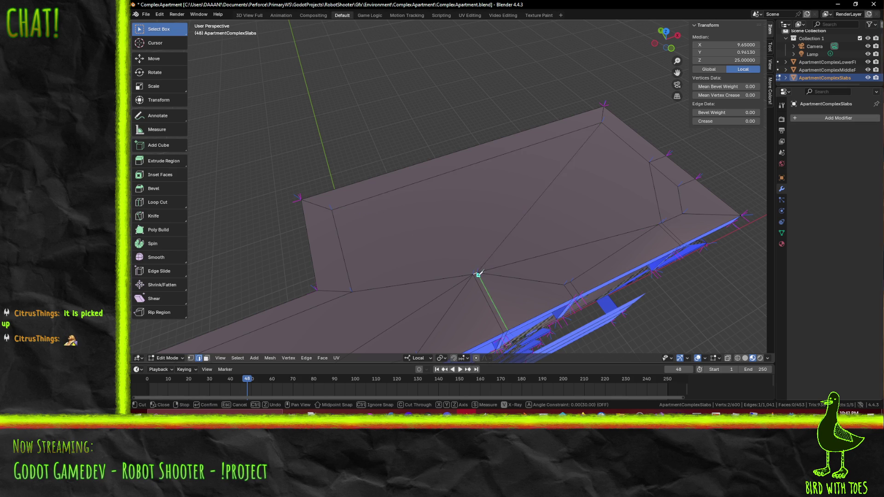
click(476, 272)
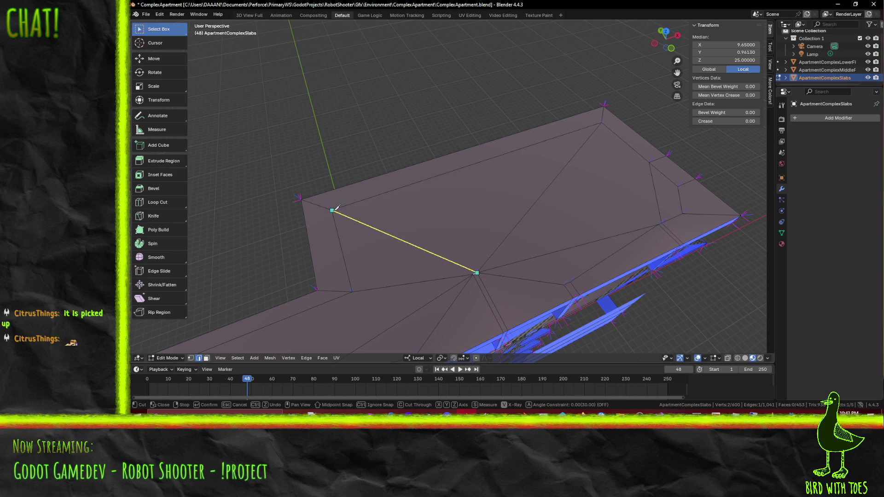
click(331, 210)
key(Return)
key(alt+a)
- Save ComplexApartment.blend with Ctrl+S, viewing the building from the side
scroll(up, 3)
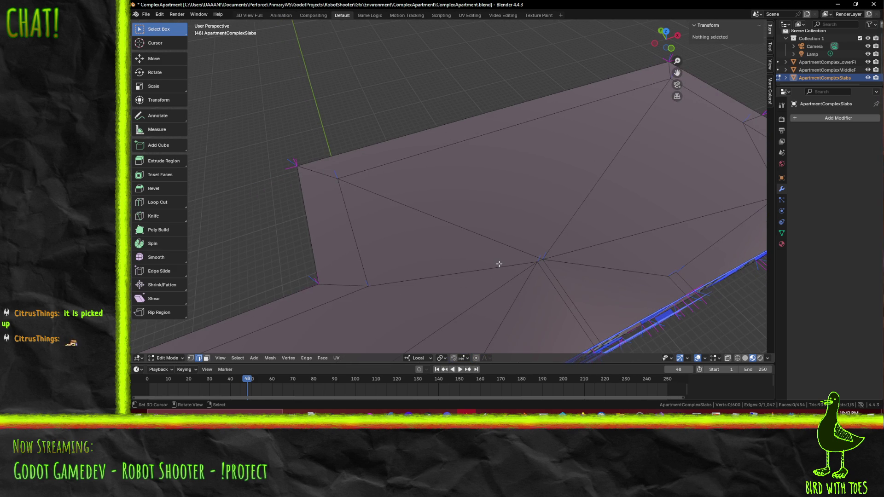
scroll(down, 3)
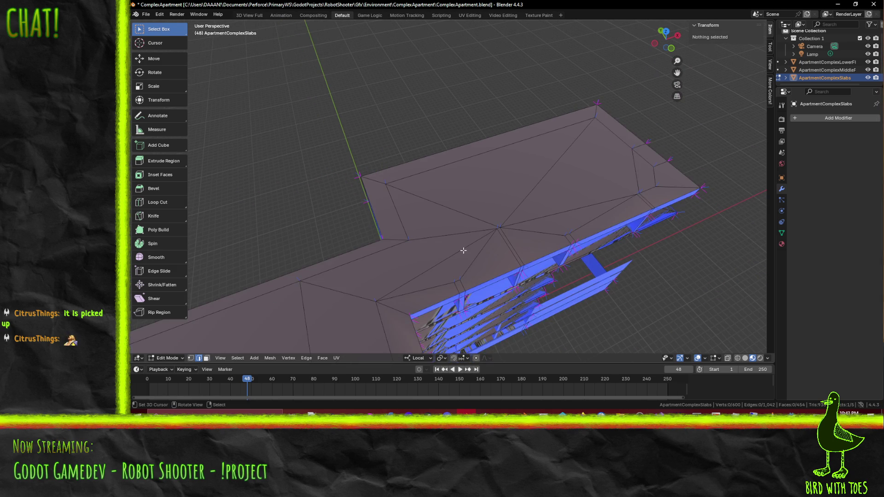
scroll(up, 3)
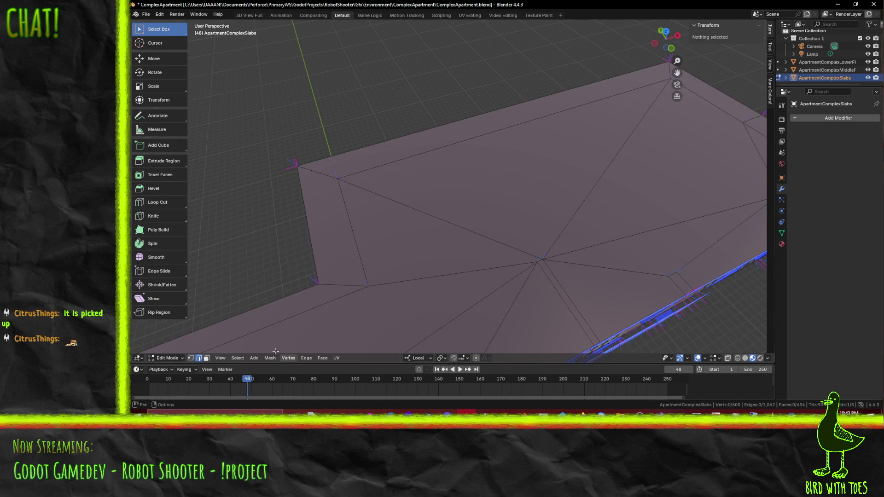
drag(535, 271, 444, 238)
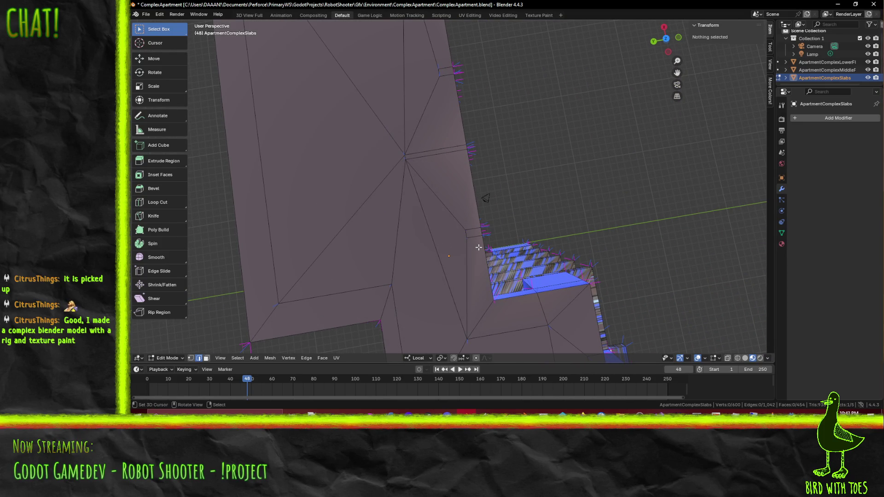
scroll(down, 3)
drag(537, 255, 293, 214)
key(ctrl+s)
scroll(up, 3)
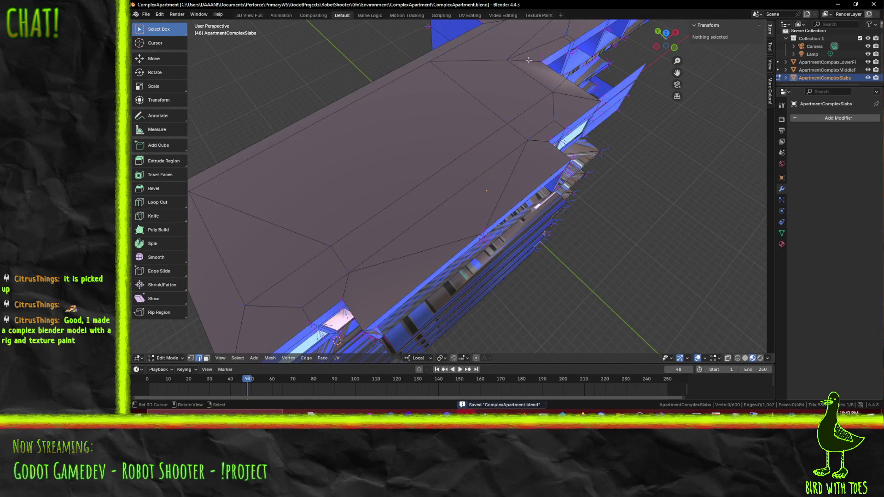
scroll(down, 3)
drag(490, 130, 523, 155)
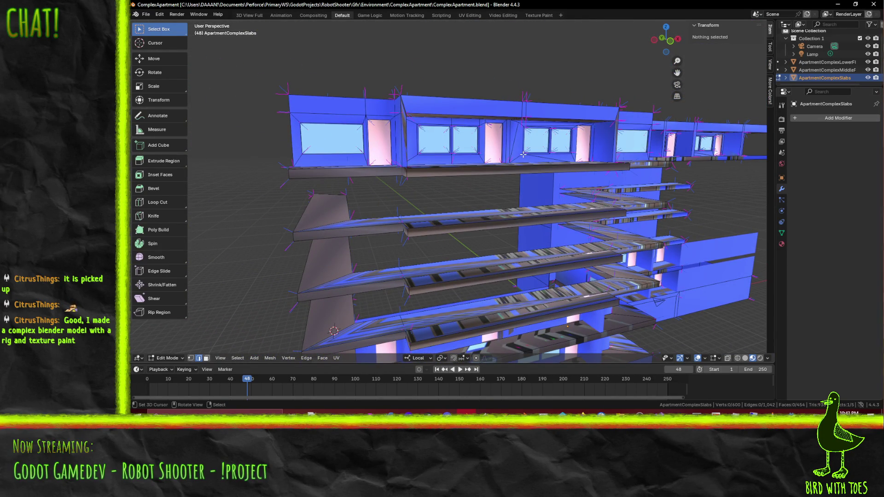
drag(510, 151, 353, 171)
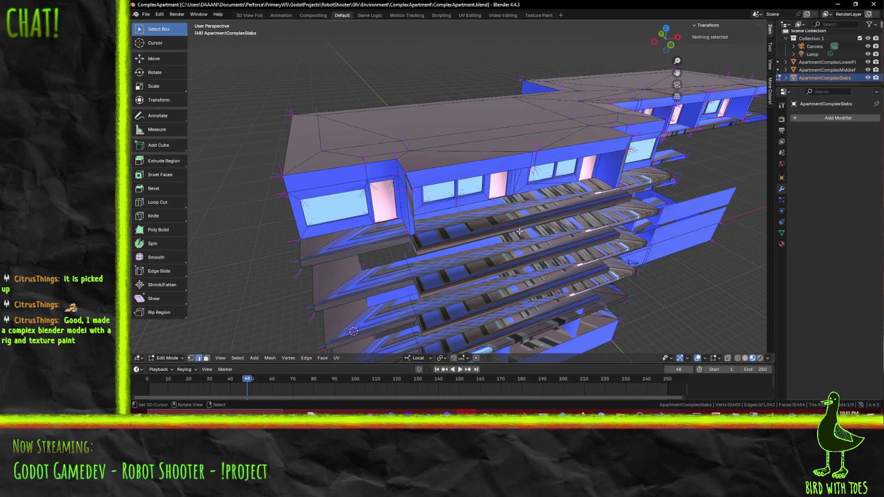
drag(496, 220, 571, 231)
scroll(up, 3)
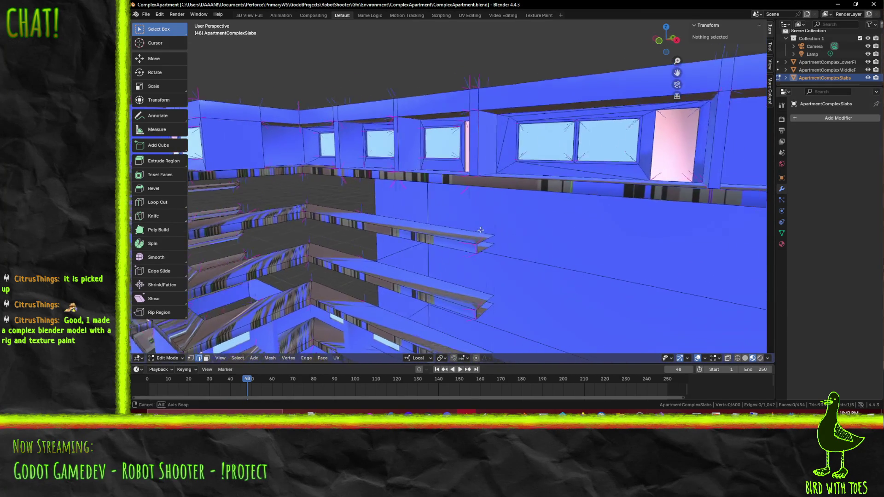
scroll(down, 3)
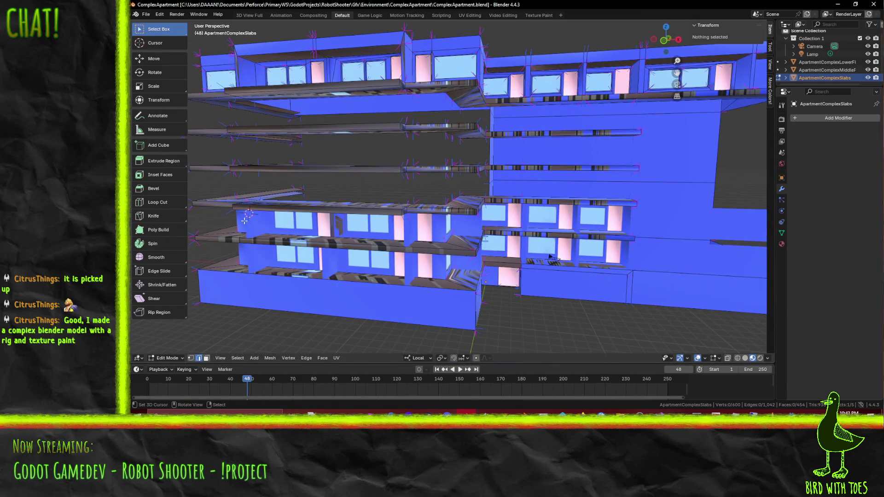
drag(500, 231, 518, 146)
scroll(up, 3)
scroll(up, 3)
scroll(down, 3)
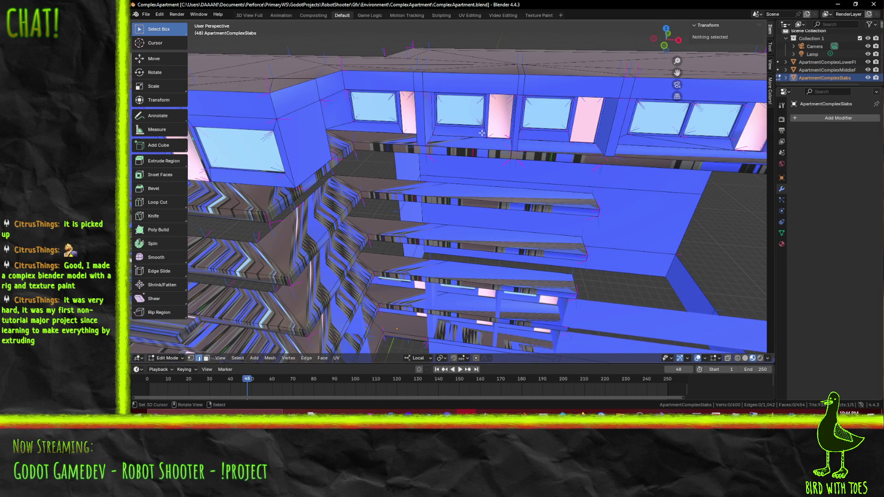
scroll(down, 3)
drag(481, 133, 467, 134)
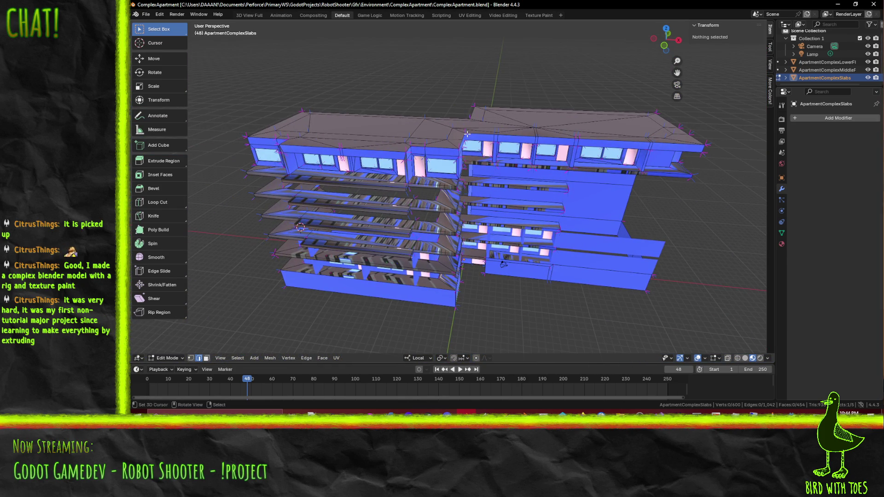
key(KP_1)
scroll(up, 3)
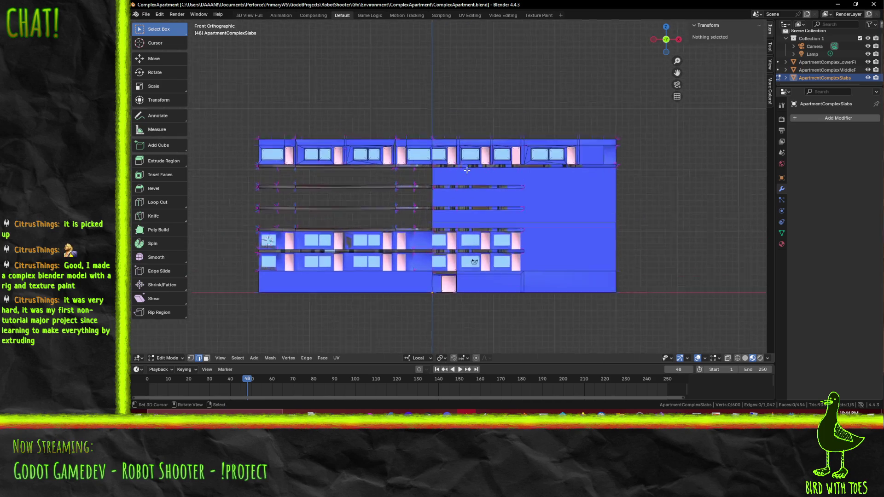
- In vertex select mode, box-select the top slab row beneath the roof
scroll(down, 3)
drag(469, 159, 479, 168)
scroll(down, 3)
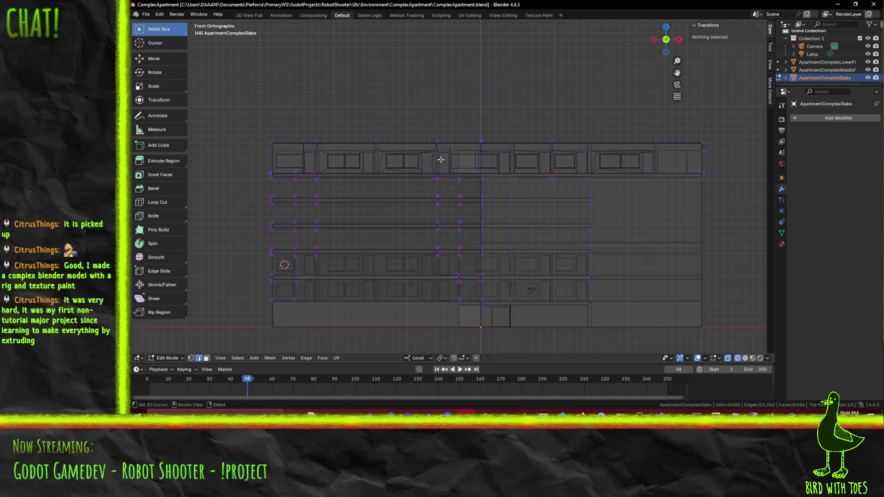
scroll(up, 3)
click(191, 358)
drag(219, 137, 757, 170)
drag(506, 166, 479, 215)
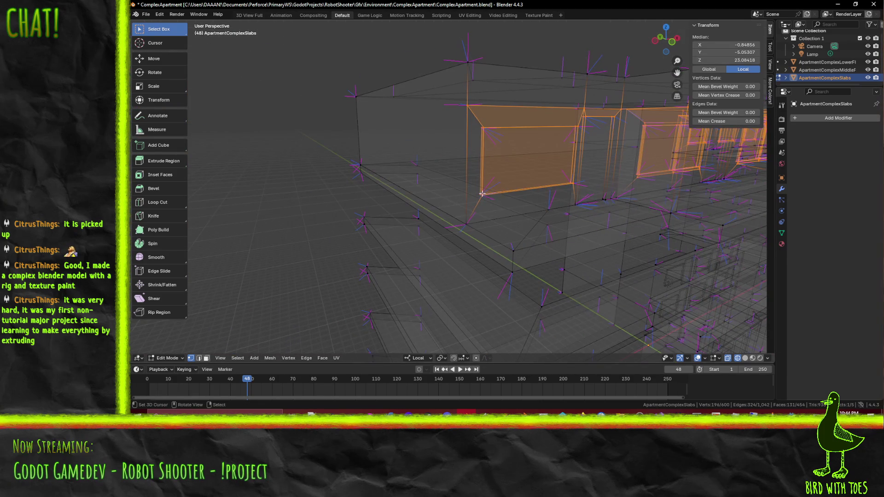
click(480, 216)
- Add the lower slab edges and remaining wall faces to the top-row selection
drag(562, 203, 477, 207)
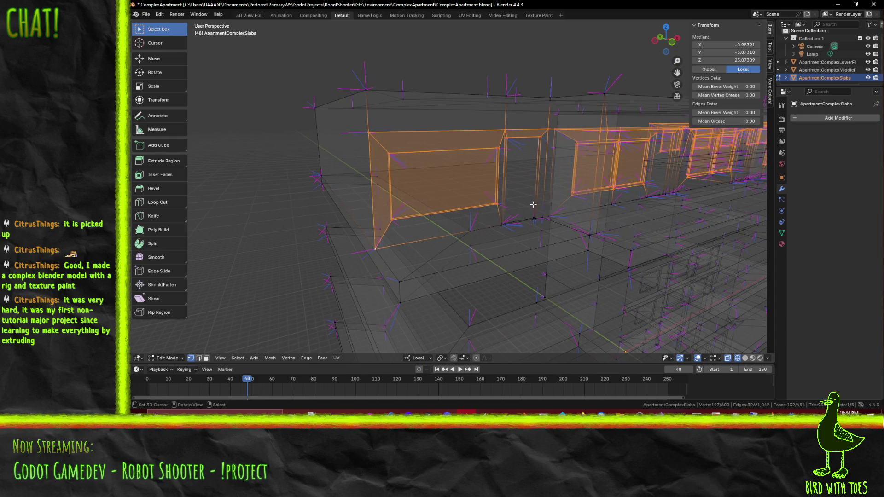
drag(477, 207, 557, 231)
drag(572, 221, 567, 218)
click(480, 272)
click(480, 272)
drag(474, 269, 393, 238)
drag(354, 235, 551, 259)
drag(540, 251, 409, 235)
drag(409, 235, 502, 256)
drag(502, 256, 545, 255)
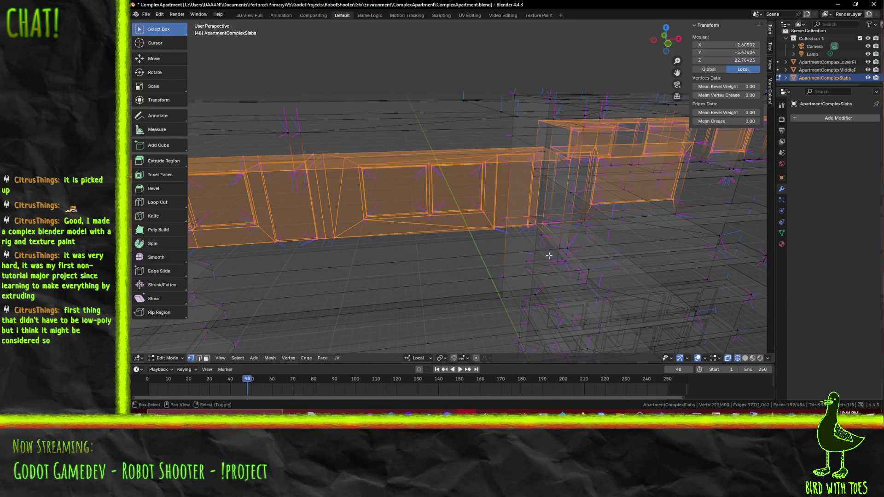
click(561, 247)
click(567, 247)
click(572, 247)
drag(593, 246, 591, 247)
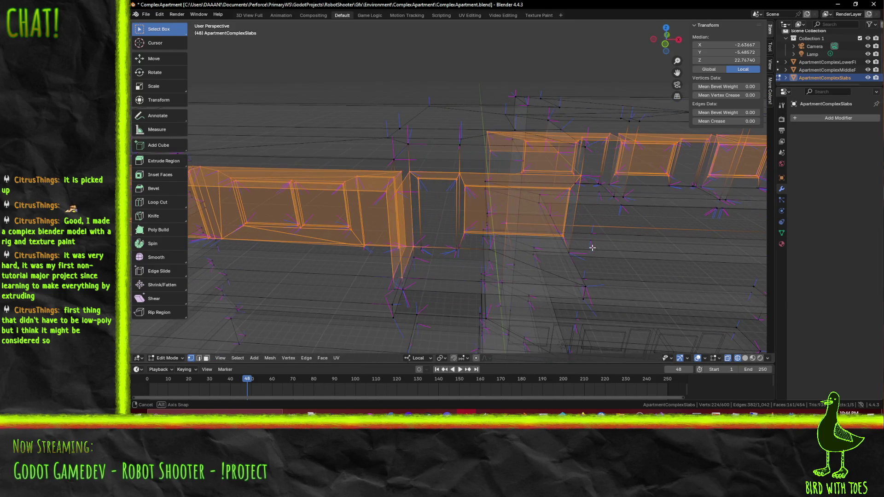
- Switch to Material Preview shading and add more window-wall edges and faces to the selection
key(z)
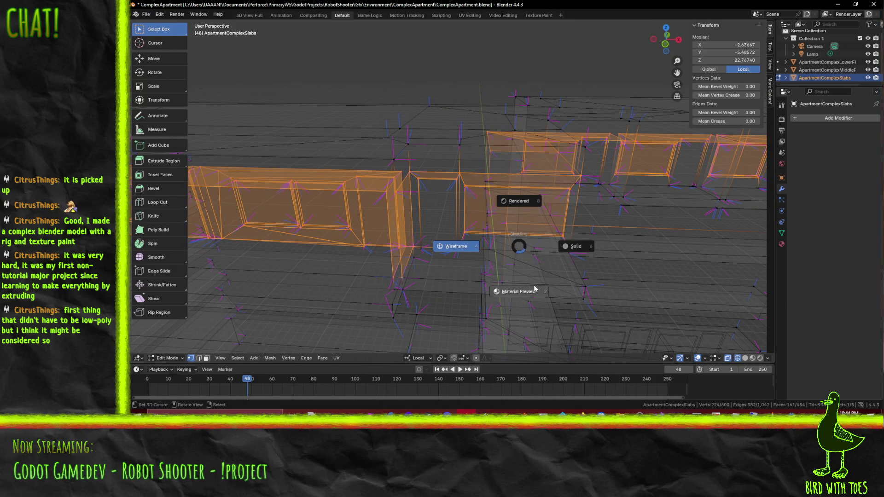
click(544, 286)
click(393, 226)
click(418, 228)
scroll(up, 3)
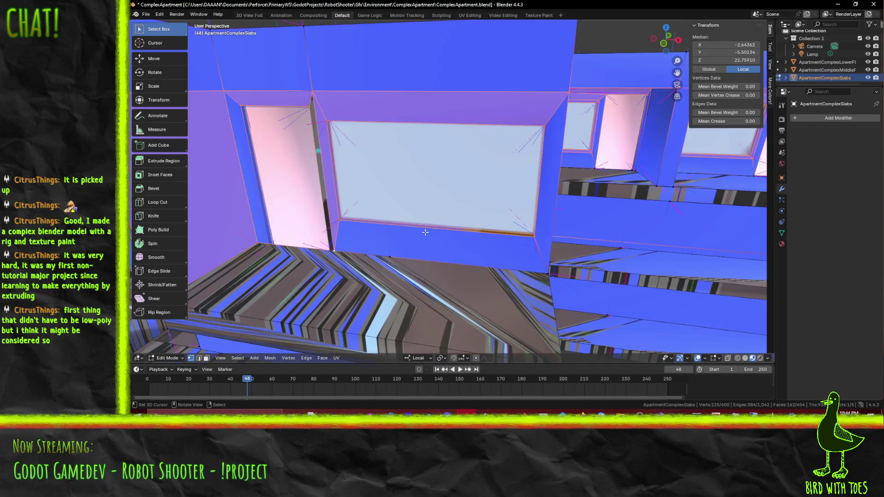
click(541, 265)
click(541, 266)
drag(542, 265, 460, 168)
click(339, 98)
scroll(up, 3)
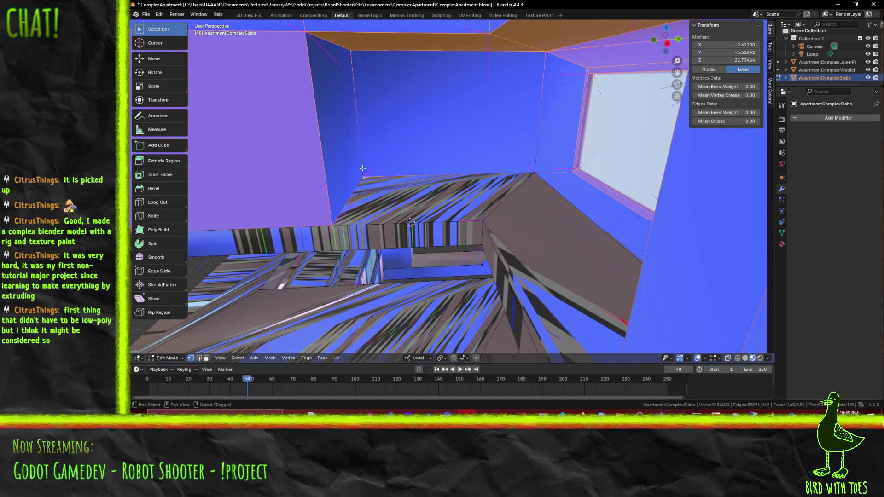
- Isolate a single slab vertex, using wireframe shading to find it, then return to Material Preview
click(382, 174)
key(g)
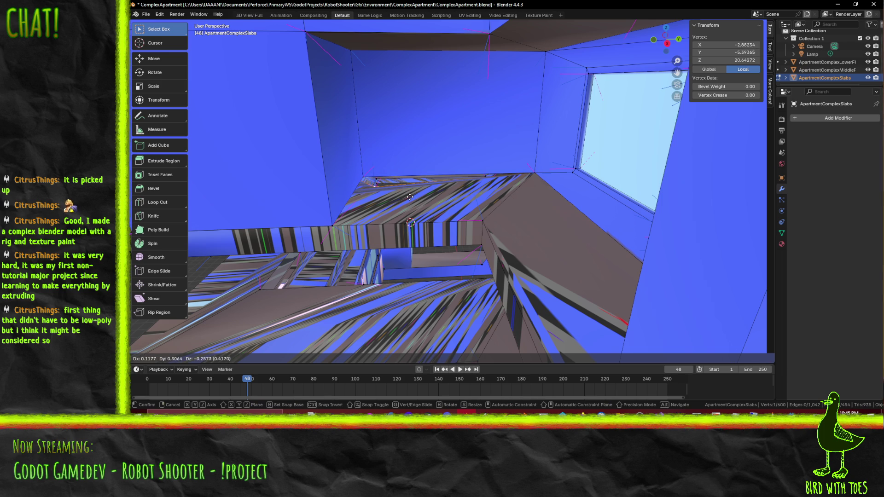
right_click(409, 197)
drag(409, 197, 468, 191)
key(z)
click(470, 206)
click(554, 176)
click(553, 178)
drag(387, 195, 375, 194)
click(321, 173)
key(z)
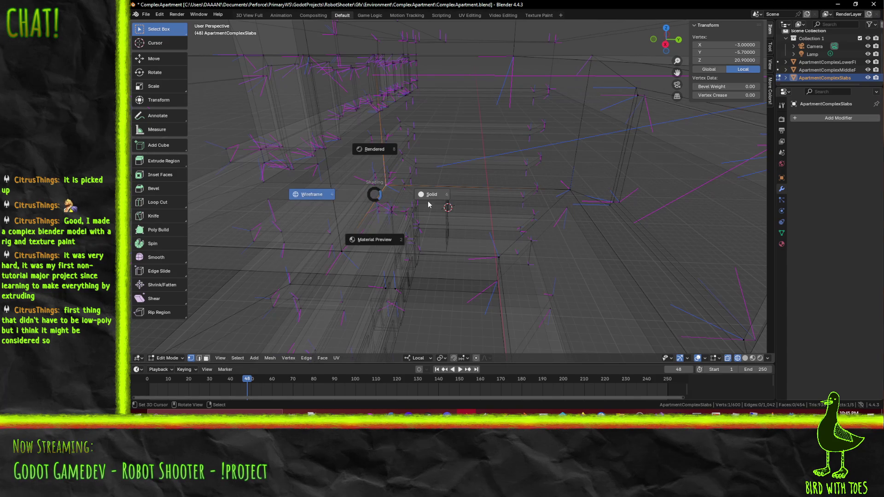
click(391, 240)
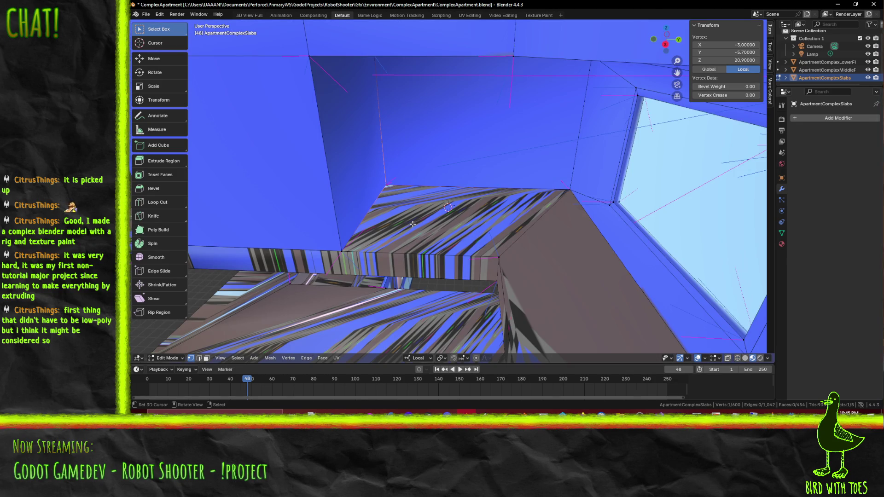
- Raise the selected vertex 0.4 along local Z to a height of 21.3
key(g)
key(y)
key(z)
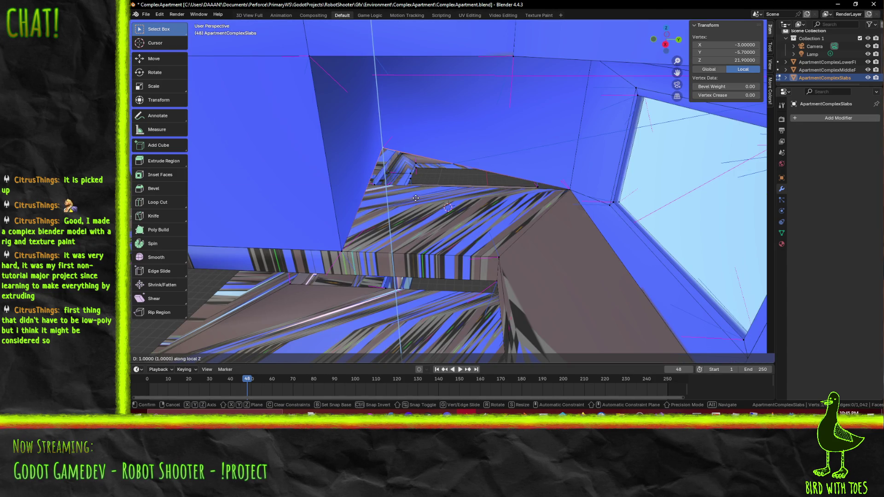
click(415, 198)
key(ctrl+z)
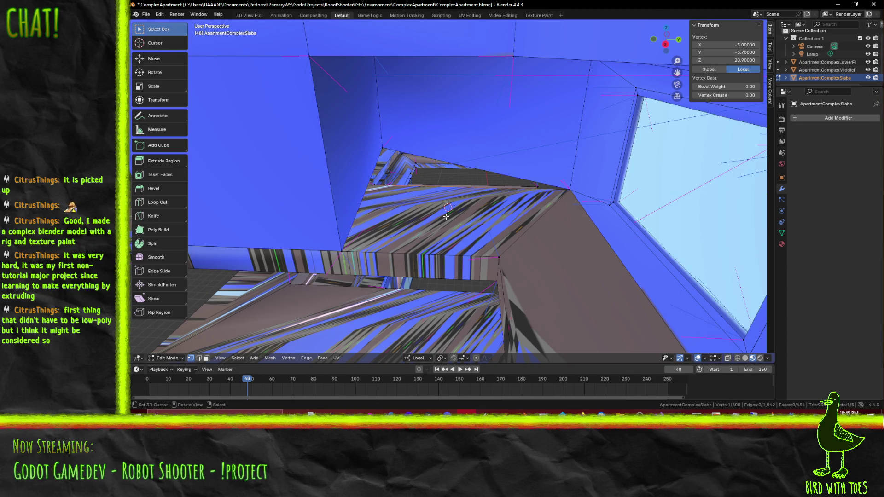
key(g)
key(z)
key(z)
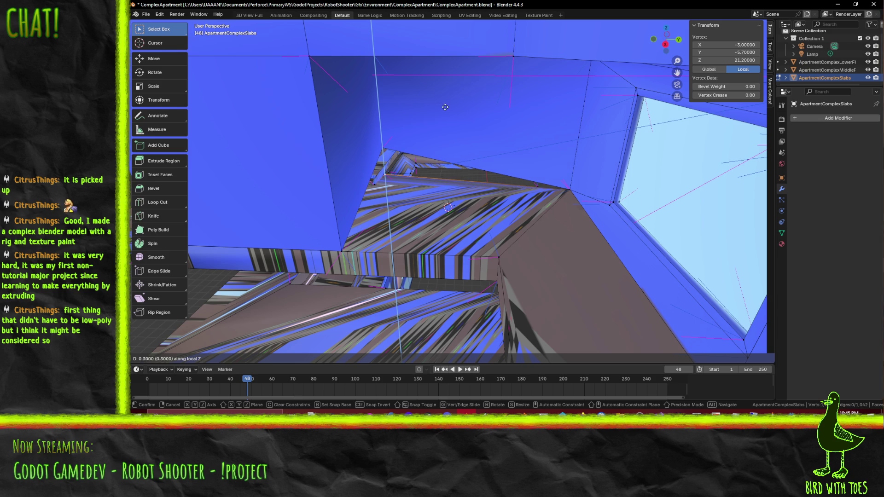
click(445, 113)
drag(445, 113, 453, 172)
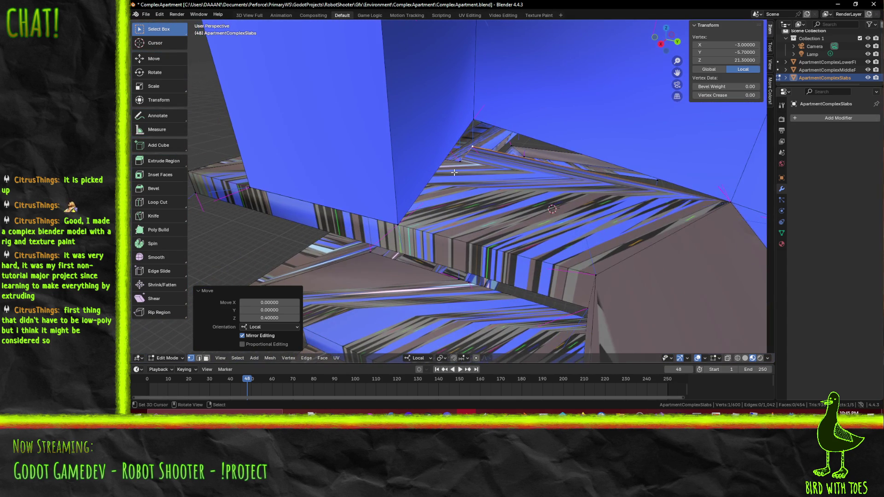
- Undo the vertex lift and dissolve the two stray slab vertices
key(ctrl+z)
scroll(up, 3)
scroll(down, 3)
click(462, 167)
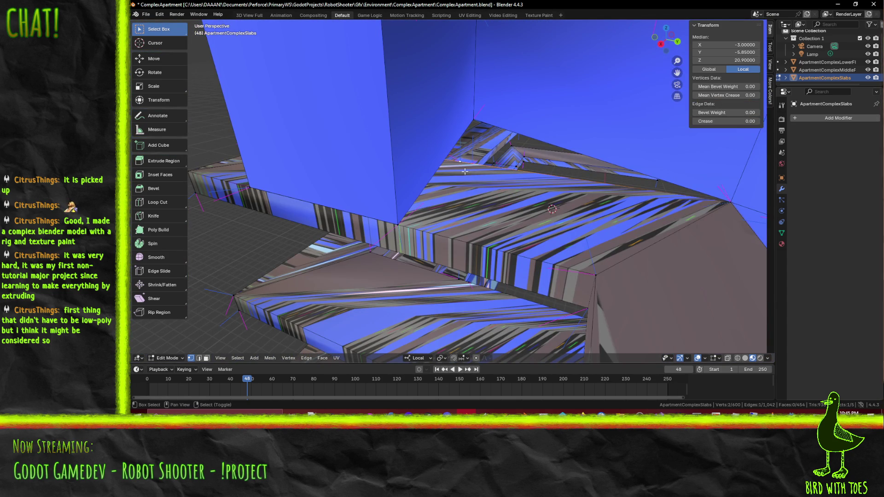
key(x)
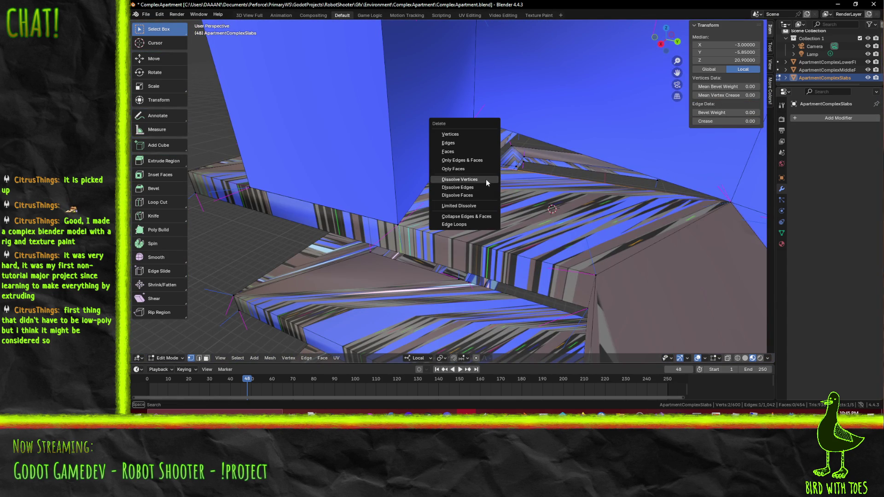
click(485, 178)
- Lower a slab corner vertex 1 unit along Z to Z 20.9
drag(485, 178, 483, 172)
click(467, 119)
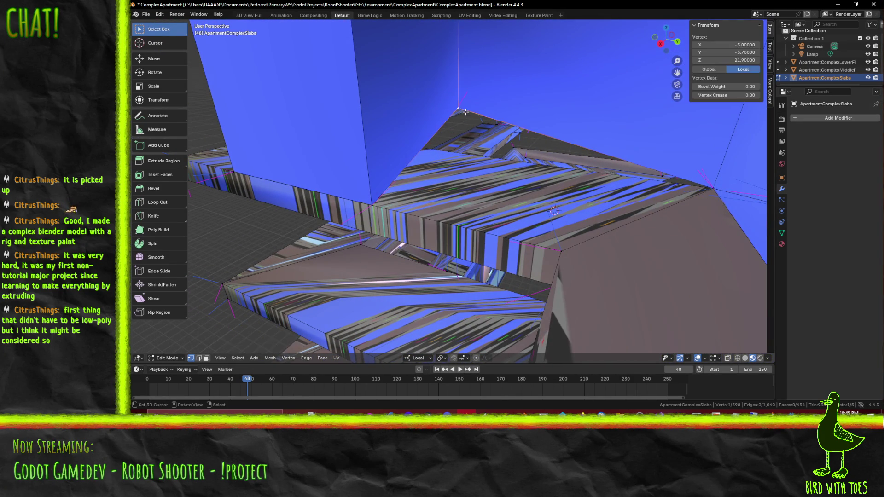
text(z)
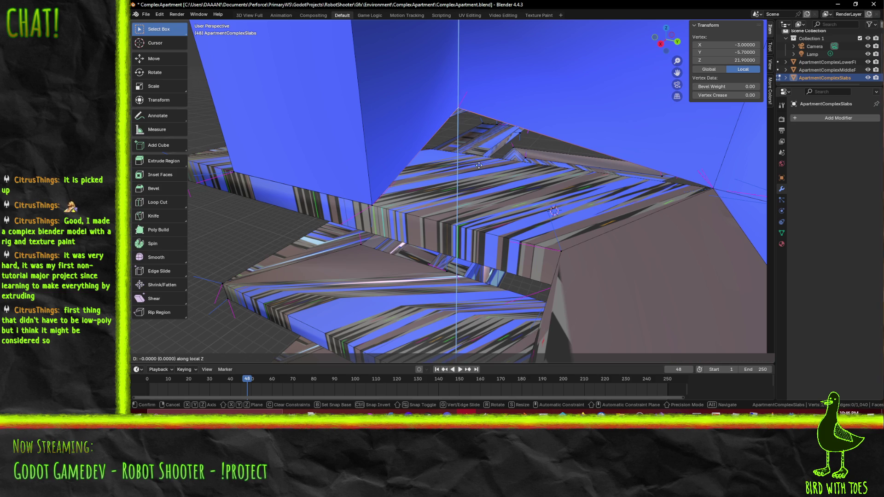
text(-1)
key(Return)
- Select another slab-edge vertex, start and cancel a move, then orbit out to view the building
drag(408, 185, 530, 132)
click(525, 142)
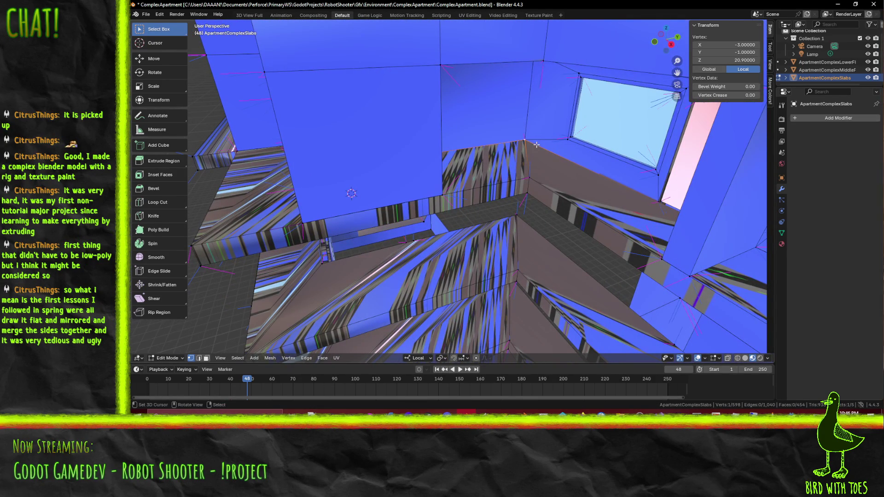
key(g)
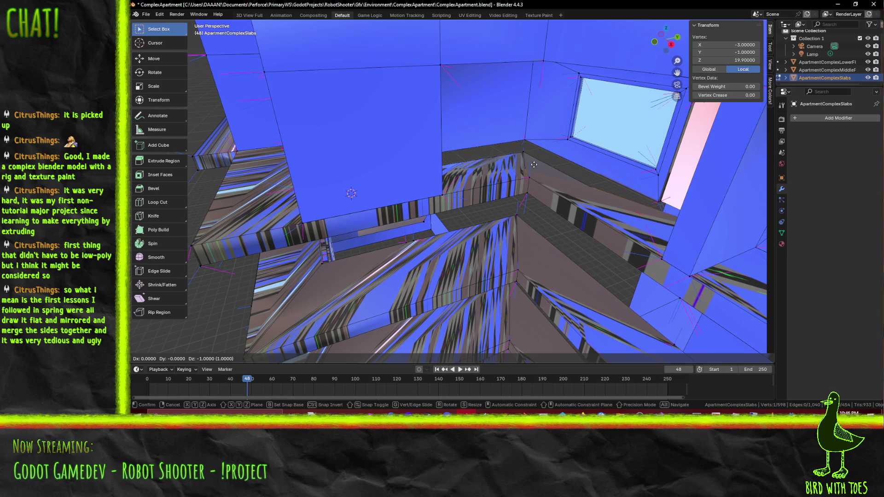
key(Escape)
scroll(down, 3)
drag(507, 163, 488, 156)
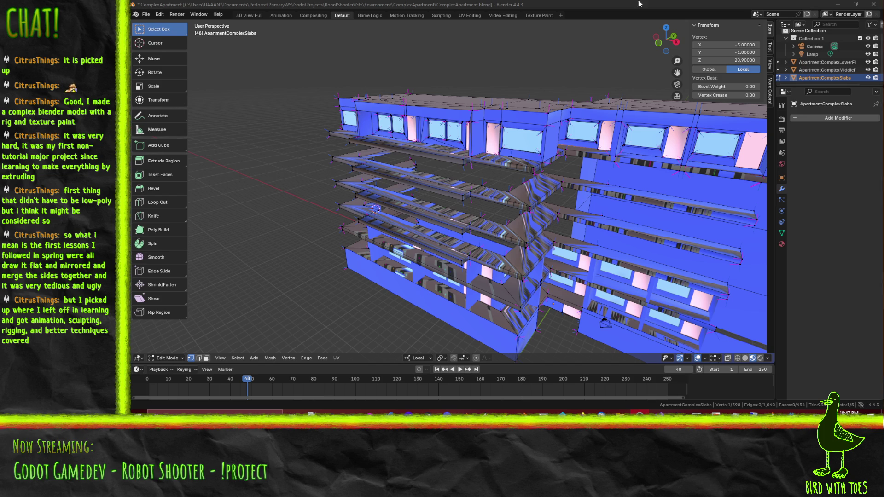
- Save ComplexApartment.blend, then open HelmetDude.blend from the recent files
key(ctrl+s)
click(147, 15)
click(147, 15)
click(150, 16)
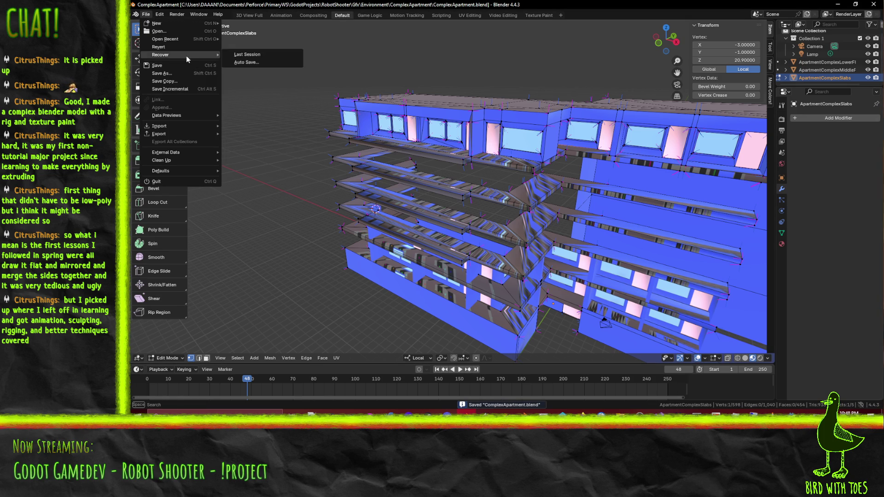
mouse_move(199, 38)
click(253, 54)
- View the HelmetDude model in Material Preview from side and frontal angles
drag(430, 292, 528, 192)
key(z)
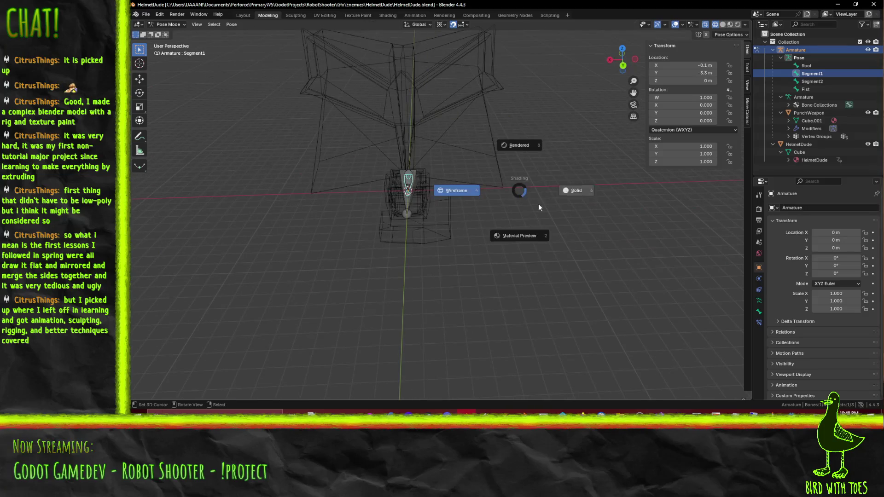
click(522, 236)
drag(381, 210, 400, 285)
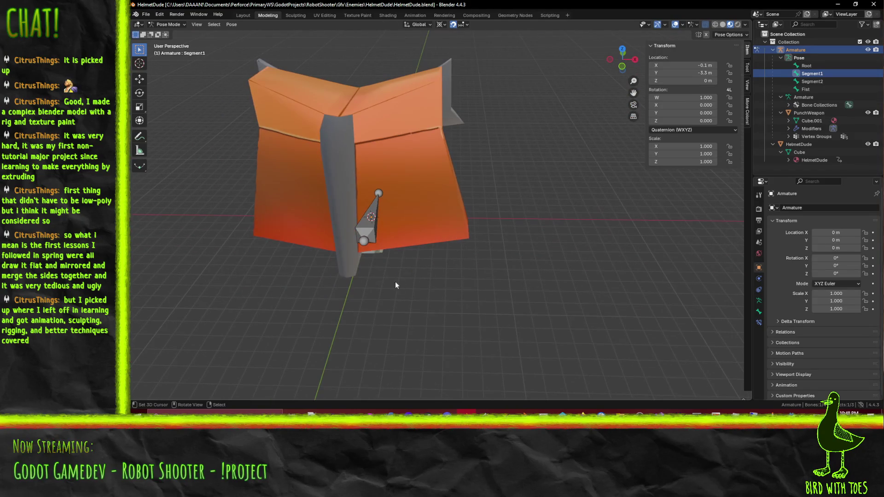
drag(450, 219, 405, 119)
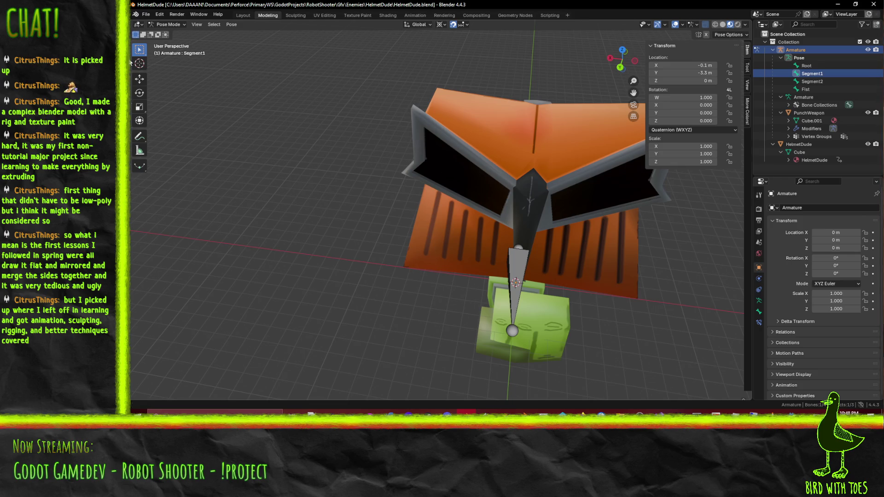
- Reopen ComplexApartment.blend from the recent files
click(146, 14)
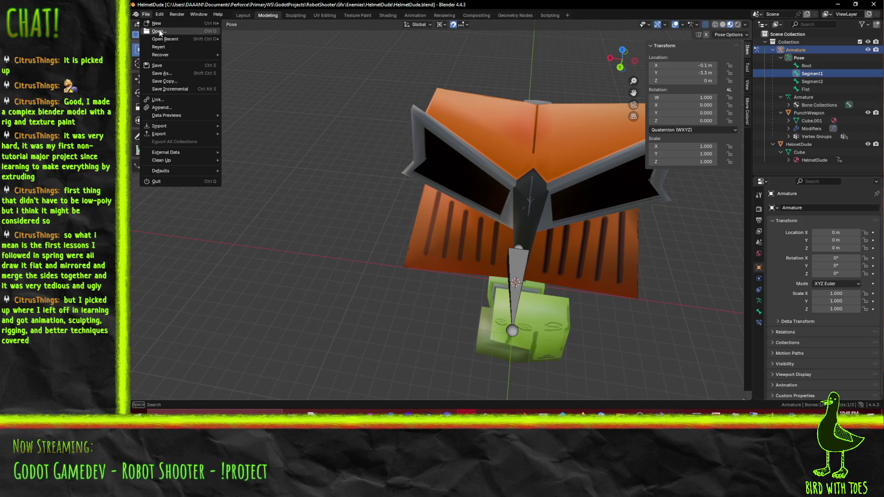
mouse_move(166, 39)
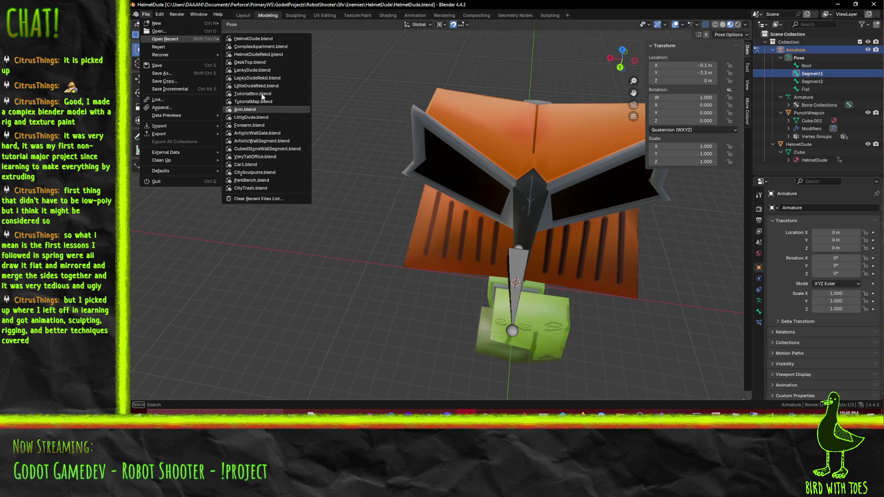
click(255, 46)
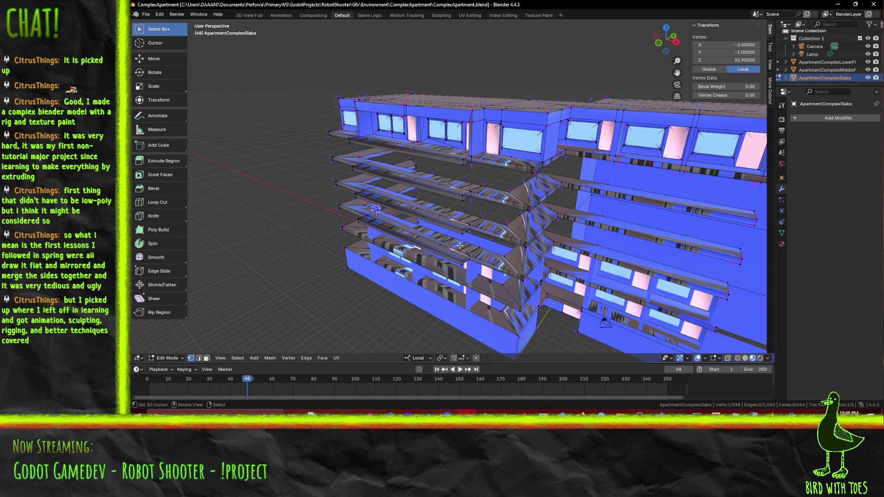
- Lower two slab vertices by 1 unit along Z (G Z -1)
drag(560, 247, 518, 223)
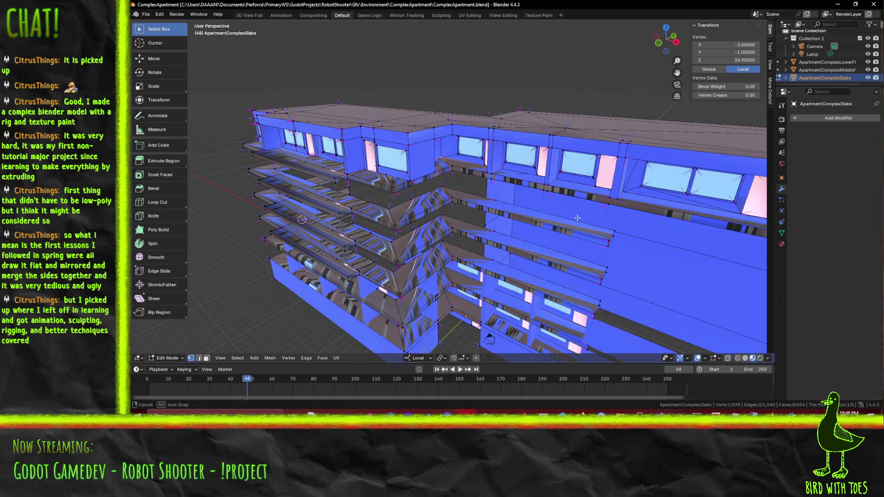
scroll(up, 3)
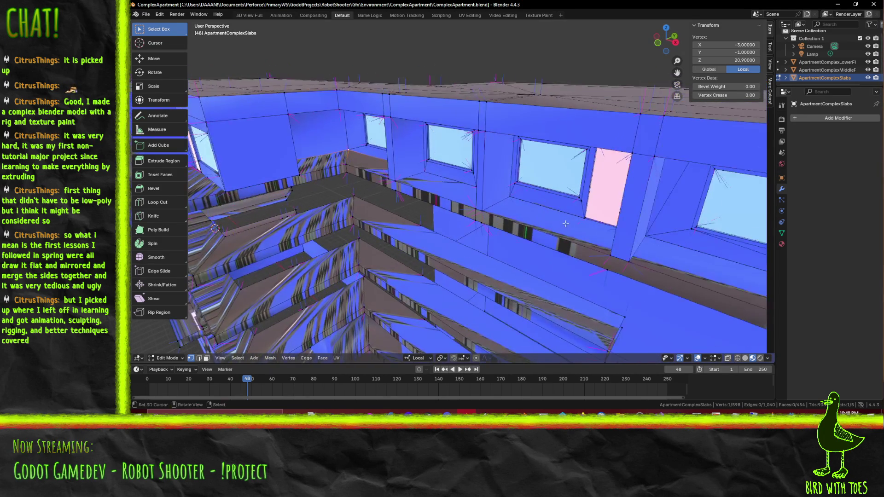
scroll(up, 3)
drag(564, 224, 494, 164)
click(539, 198)
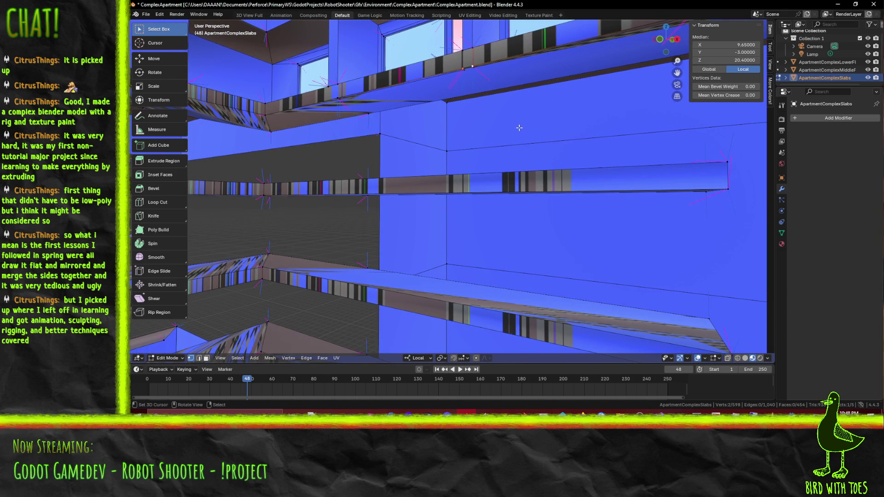
text(g)
text(z-1)
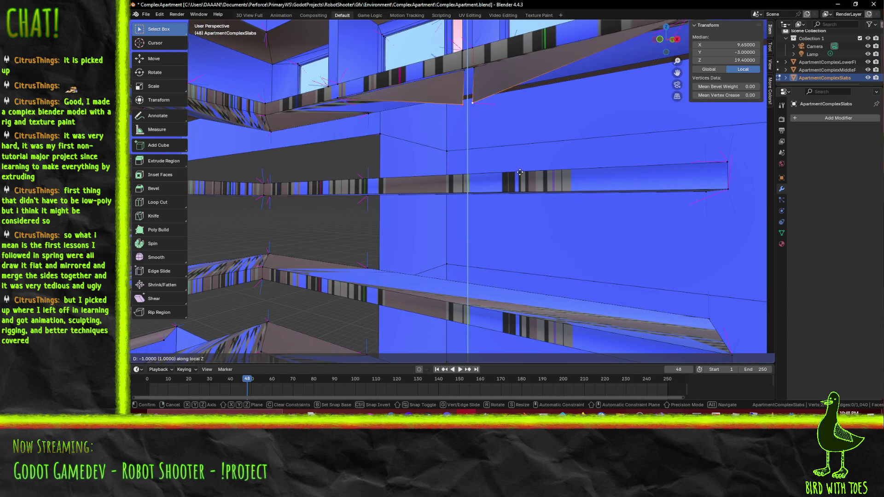
key(Return)
- Extend the selection to four vertices and try a Y-constrained move, then cancel it
drag(519, 128, 421, 129)
click(425, 128)
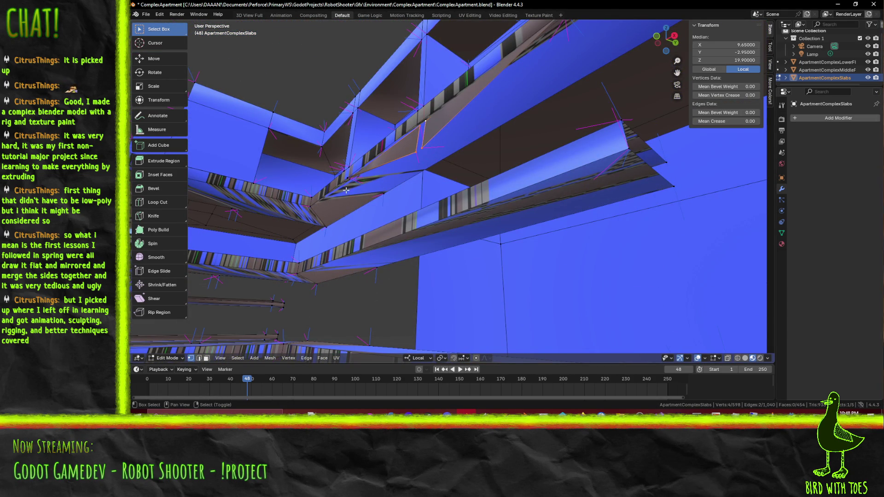
key(g)
key(y)
key(y)
key(Escape)
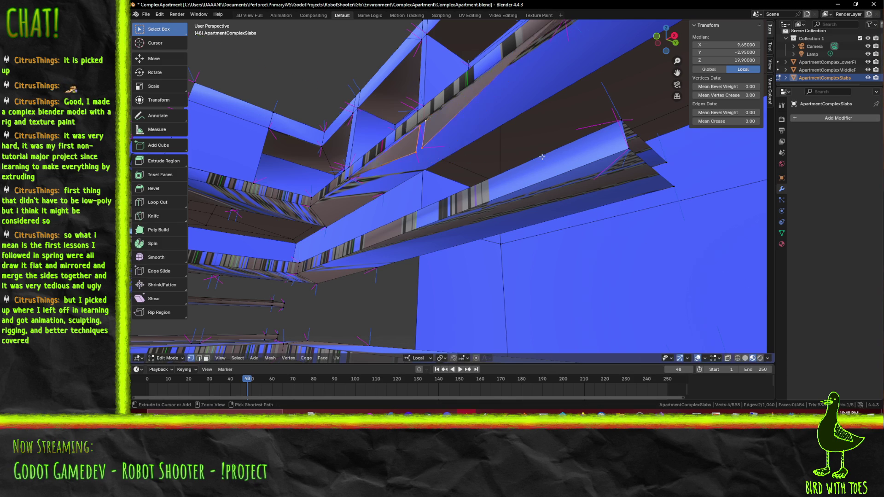
- Select the thin sliver's vertices along the slab edge and delete its edges
drag(543, 157, 438, 149)
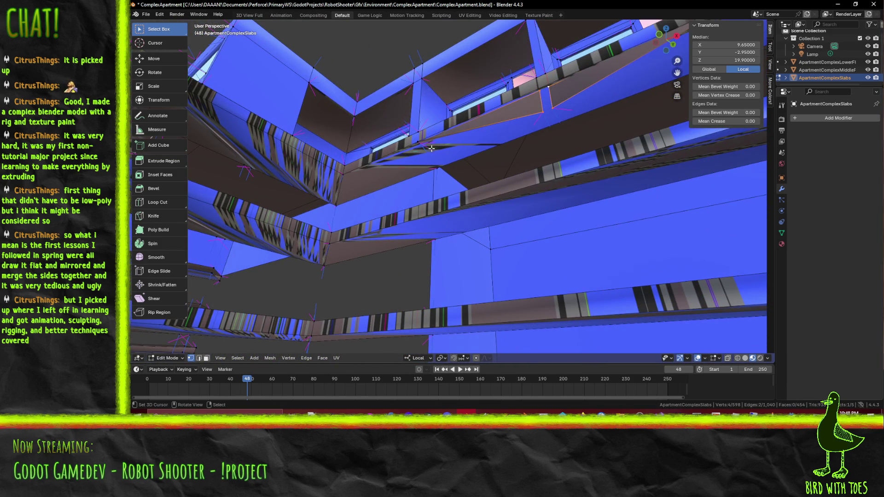
click(429, 147)
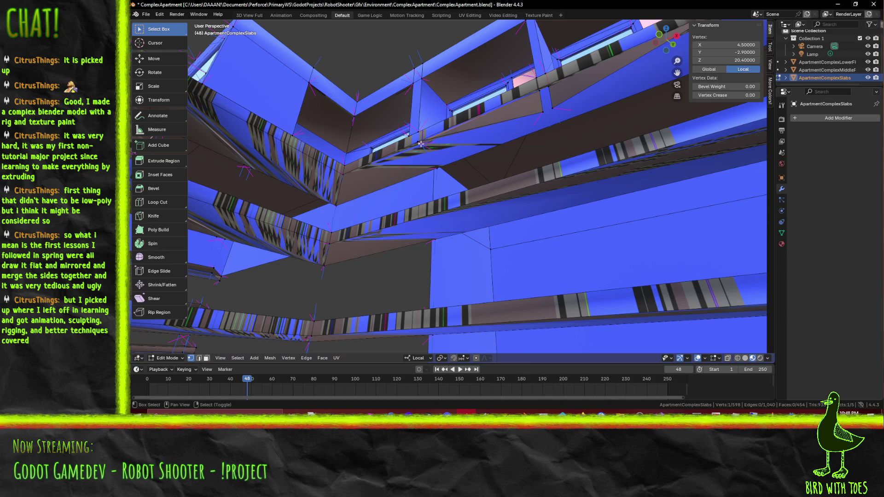
scroll(up, 3)
click(562, 310)
click(564, 309)
drag(563, 308, 386, 204)
click(602, 216)
click(619, 188)
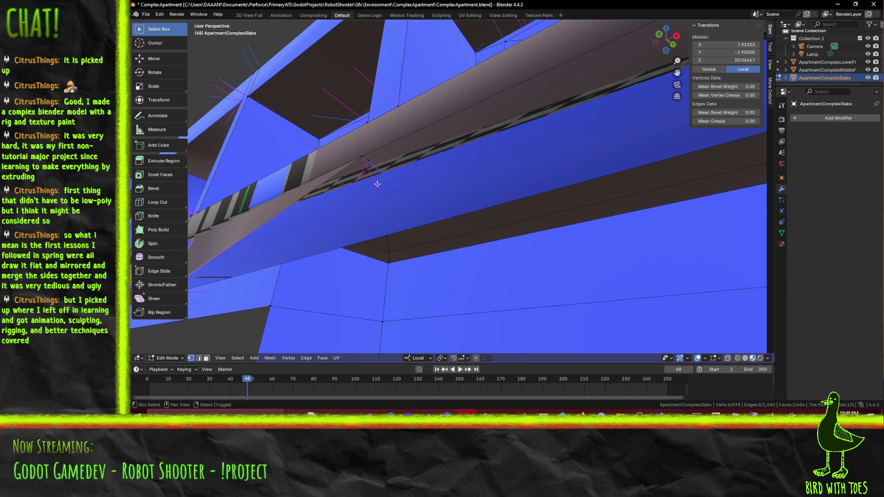
click(361, 156)
key(x)
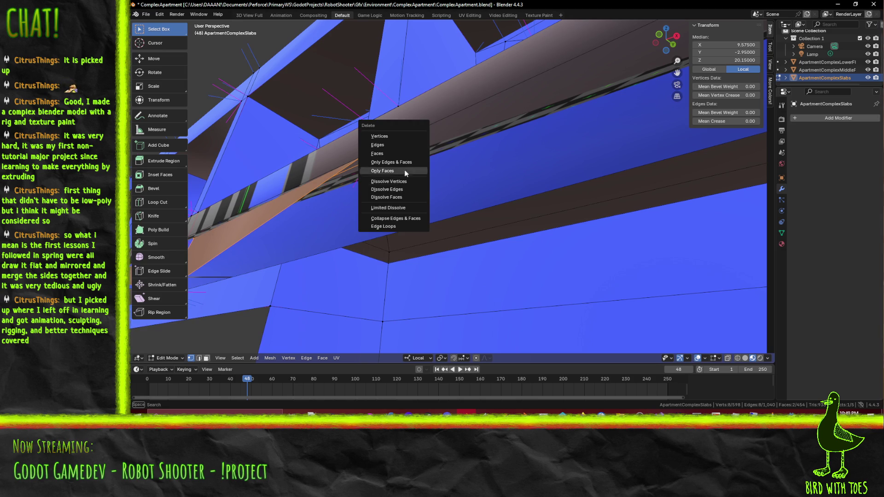
click(402, 145)
- In edge select mode, pick the stray edges around the window and the slanted edge above the door
drag(401, 146, 471, 276)
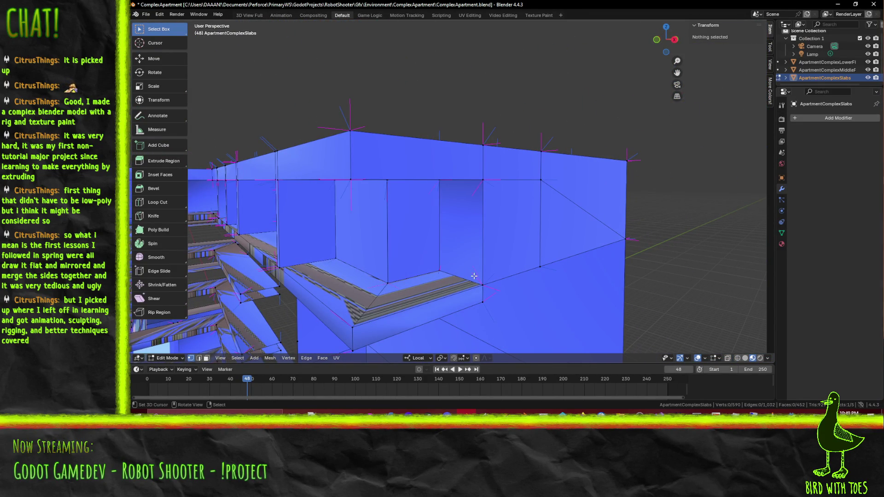
drag(416, 260, 533, 221)
scroll(up, 3)
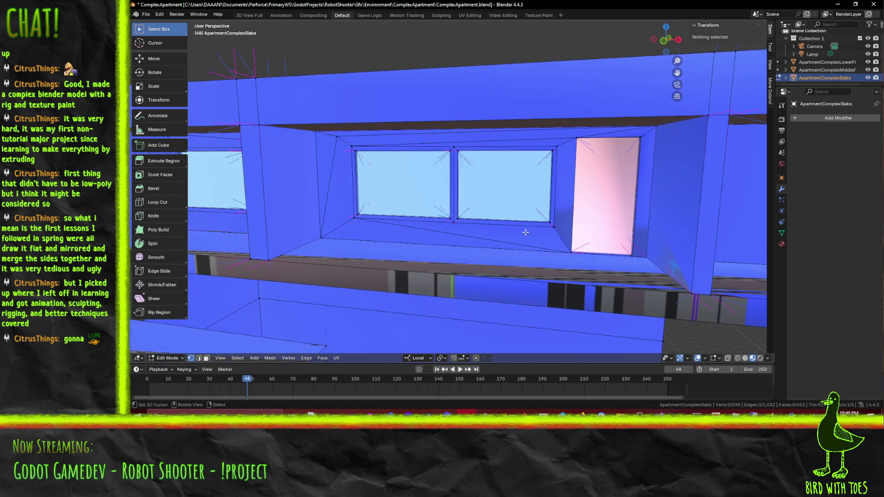
scroll(up, 3)
click(200, 358)
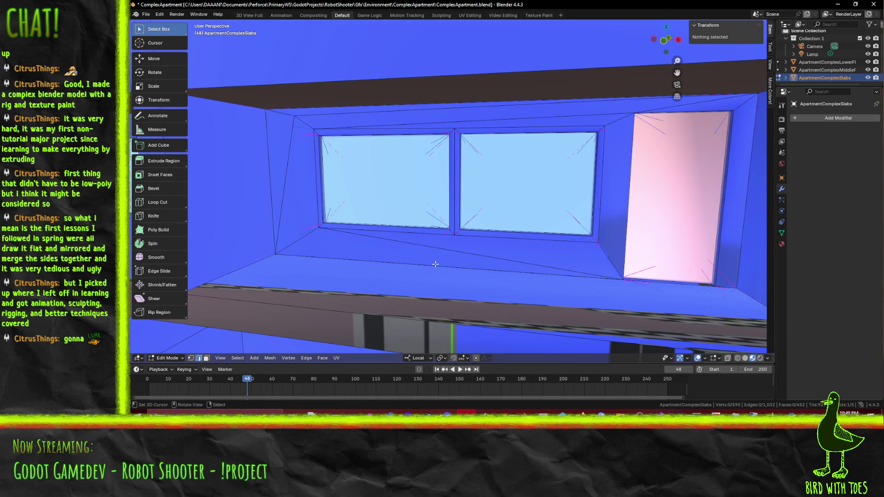
click(460, 253)
click(466, 126)
drag(466, 127, 356, 158)
click(338, 161)
click(444, 109)
drag(444, 110, 398, 123)
click(509, 107)
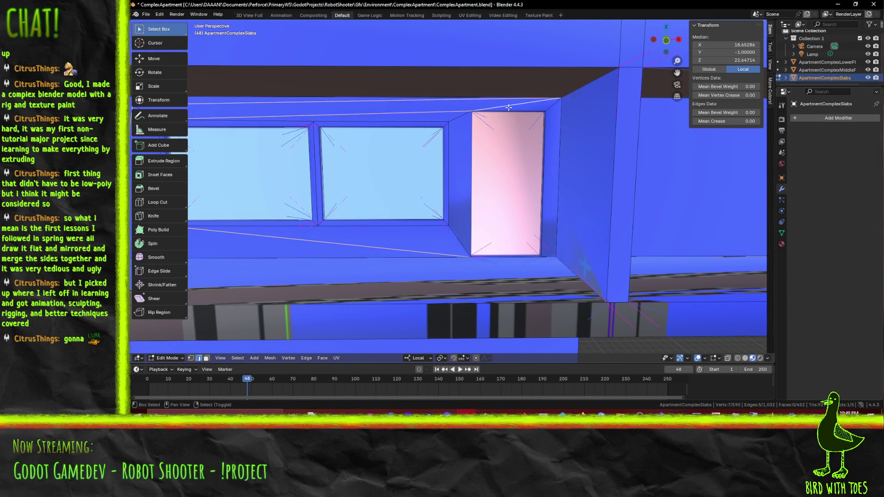
- Dissolve the selected stray edges while keeping the faces
key(x)
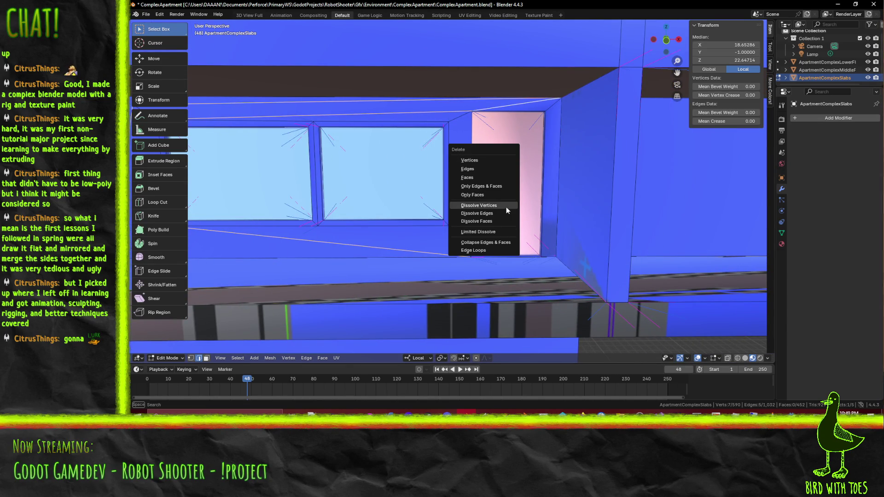
click(479, 213)
drag(478, 213, 467, 202)
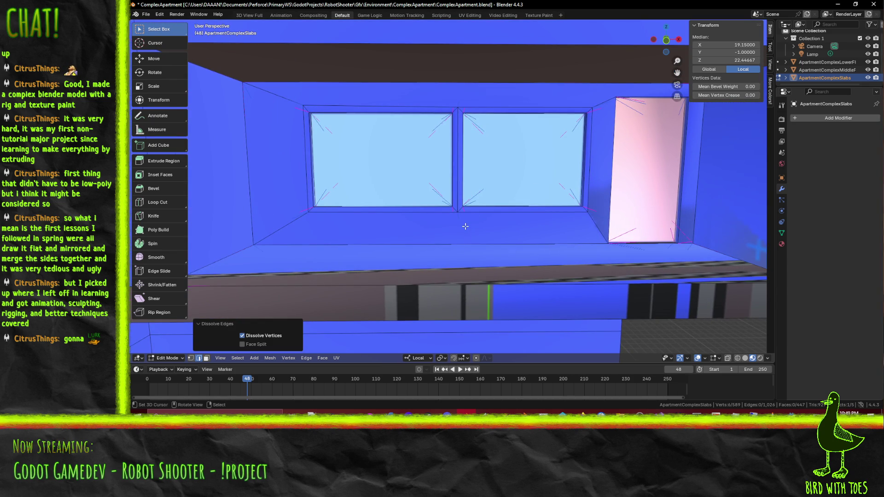
- Knife Z-locked vertical edges from the window's bottom vertex to the slab and top vertex to the ceiling
key(k)
click(458, 212)
key(z)
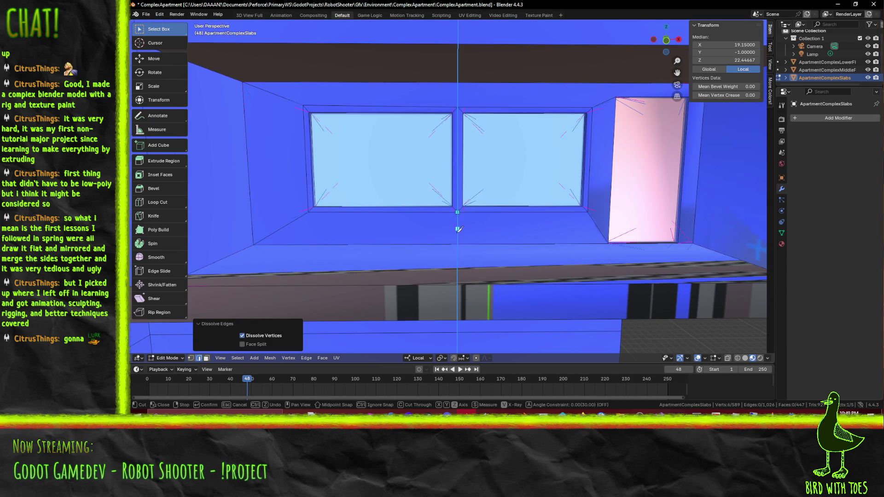
click(458, 243)
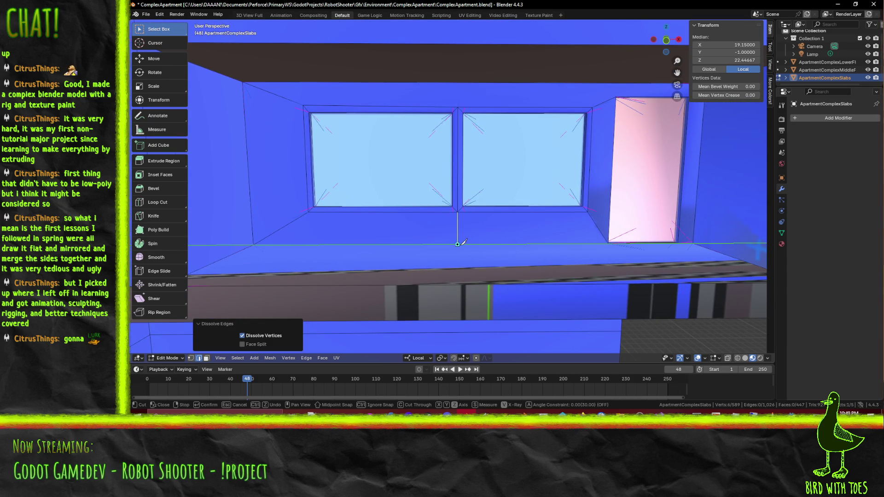
key(Return)
key(k)
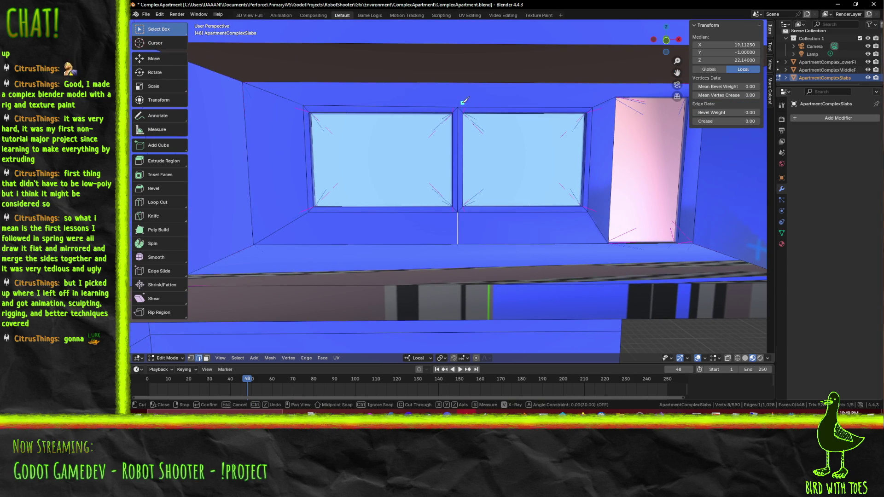
click(458, 107)
key(z)
click(459, 82)
key(Return)
- Knife vertical edges from the window's and door's top corners up to the top edge
drag(459, 83, 525, 136)
drag(458, 134, 445, 134)
scroll(up, 3)
key(k)
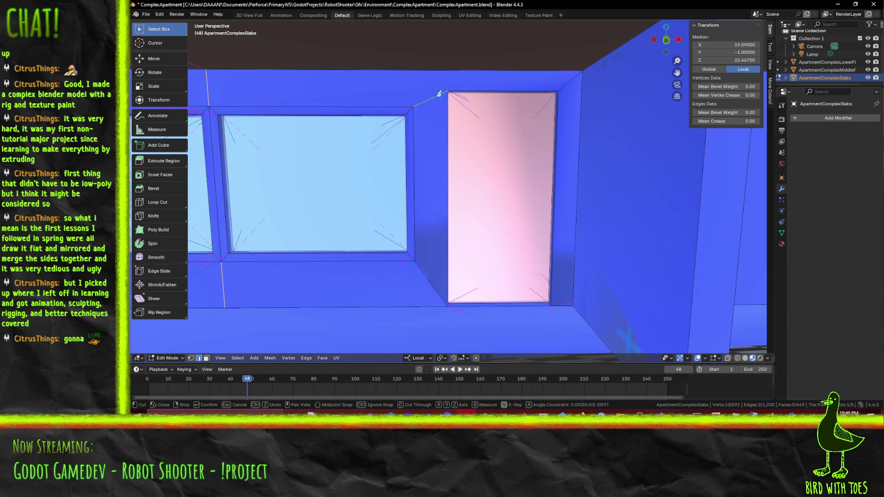
key(Escape)
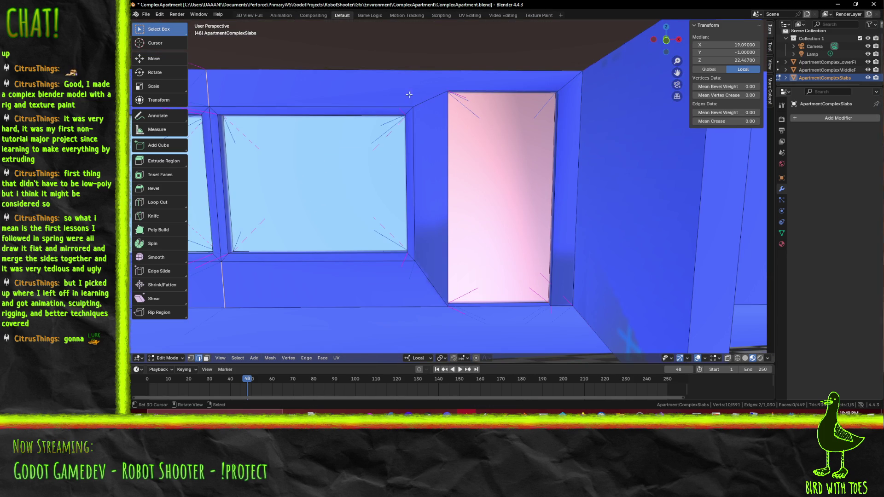
key(k)
click(412, 106)
click(413, 71)
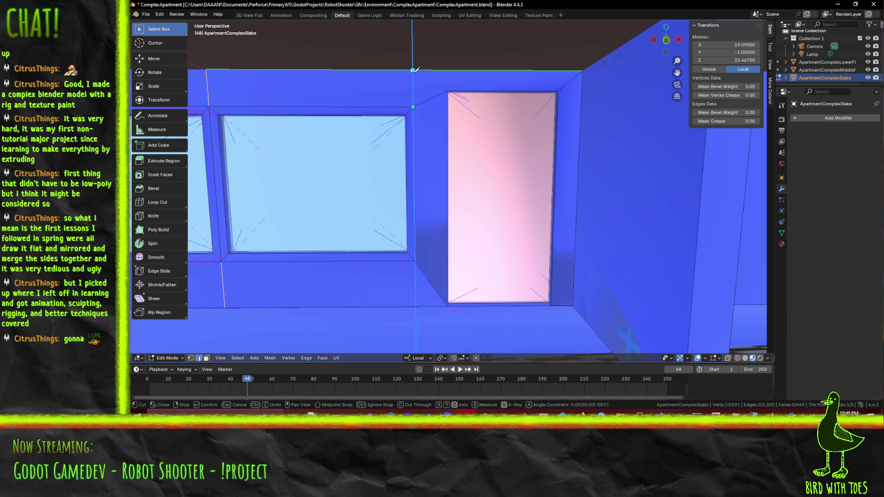
key(Return)
key(k)
click(448, 90)
click(447, 72)
key(Return)
scroll(down, 3)
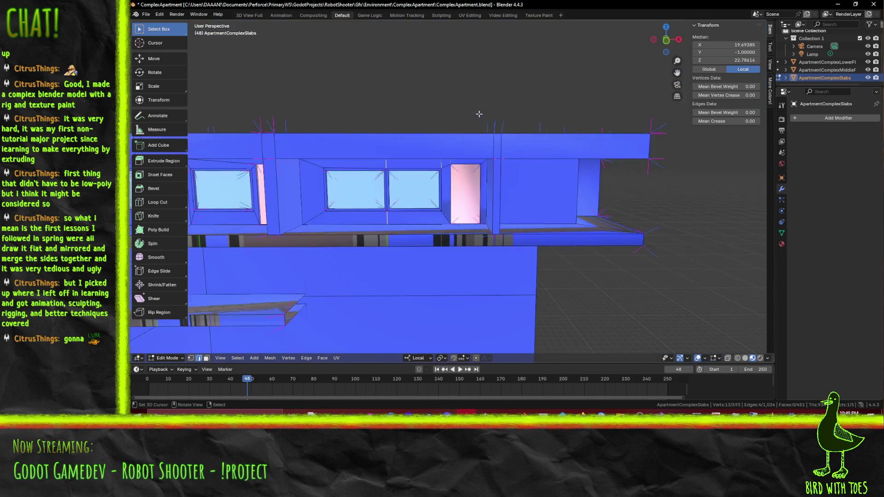
- Deselect everything and orbit to face the building's window band head-on
scroll(down, 3)
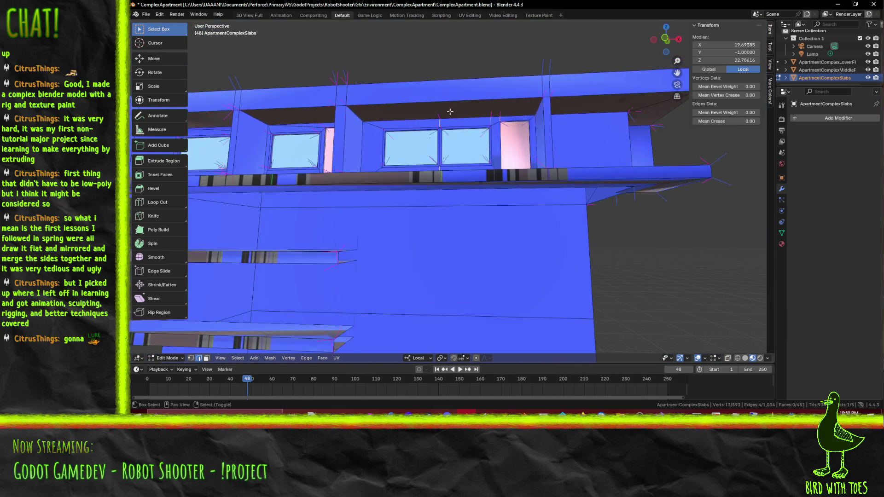
scroll(up, 3)
click(323, 63)
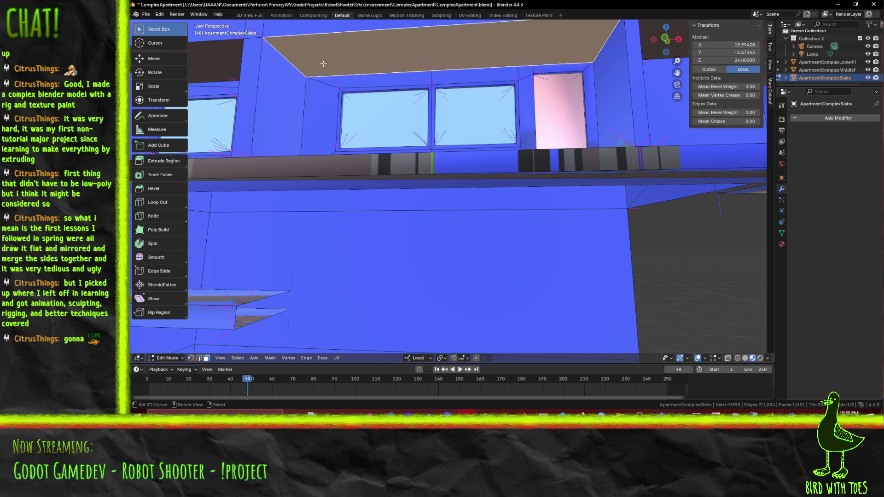
scroll(down, 3)
key(alt+a)
drag(341, 114, 257, 135)
drag(309, 148, 513, 300)
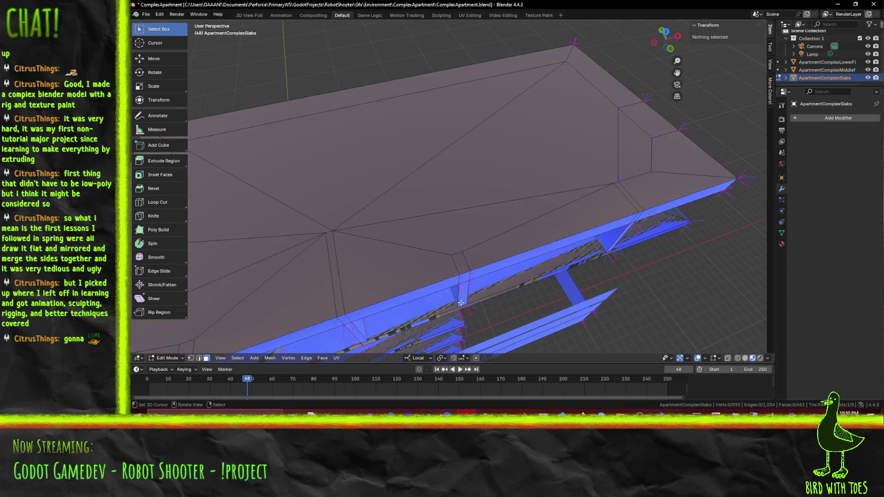
drag(399, 168, 306, 166)
drag(558, 206, 254, 174)
drag(669, 139, 304, 170)
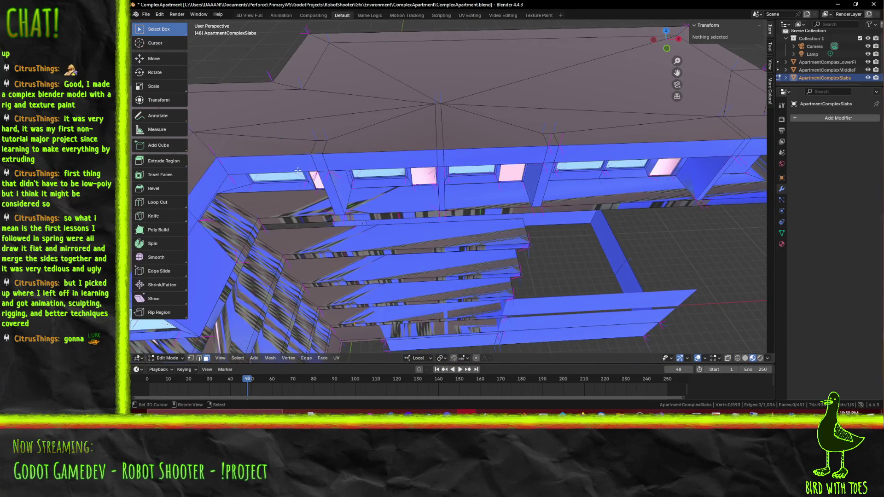
drag(606, 157, 477, 141)
scroll(up, 3)
drag(353, 168, 315, 265)
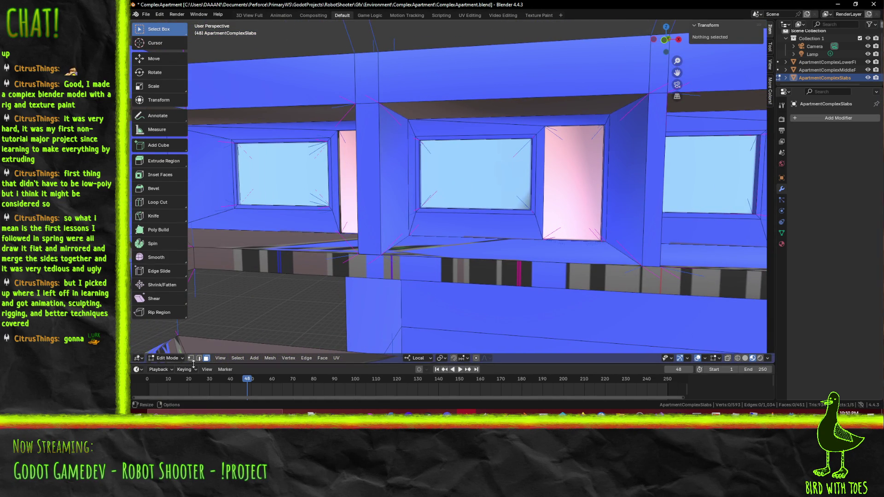
- Select three edges around the window bay, dissolve them, and begin a knife cut at its top corner
click(199, 358)
click(239, 130)
click(458, 121)
drag(458, 122, 326, 122)
click(537, 126)
drag(399, 136, 450, 145)
key(x)
click(432, 139)
key(k)
click(487, 106)
- Finish the vertical cut at the top edge, then cut another from the window corner to the top edge
click(486, 92)
key(Return)
key(k)
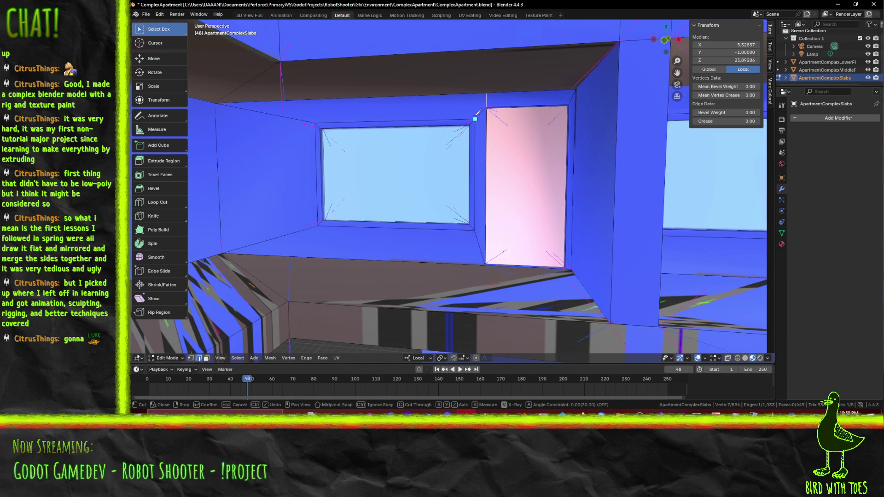
click(475, 116)
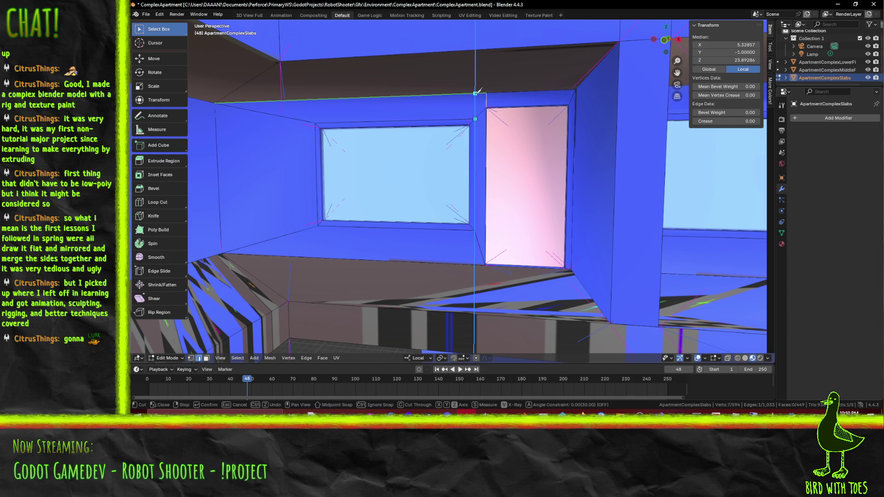
key(Escape)
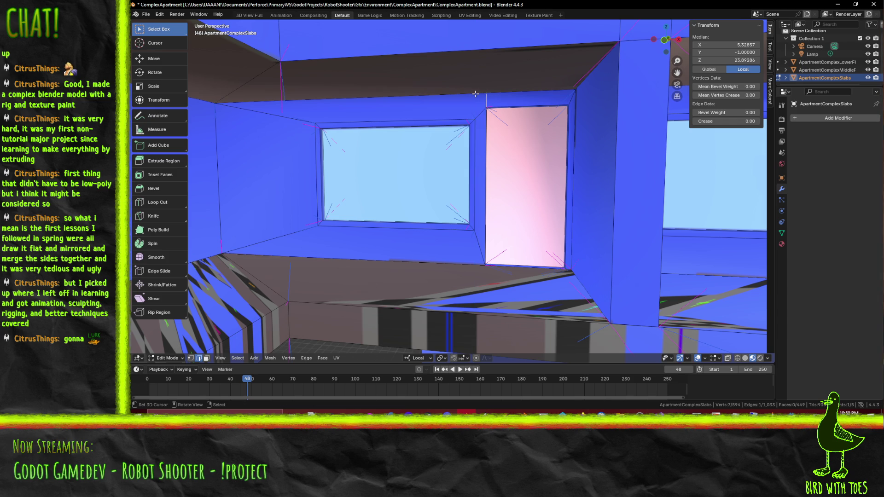
key(k)
click(477, 117)
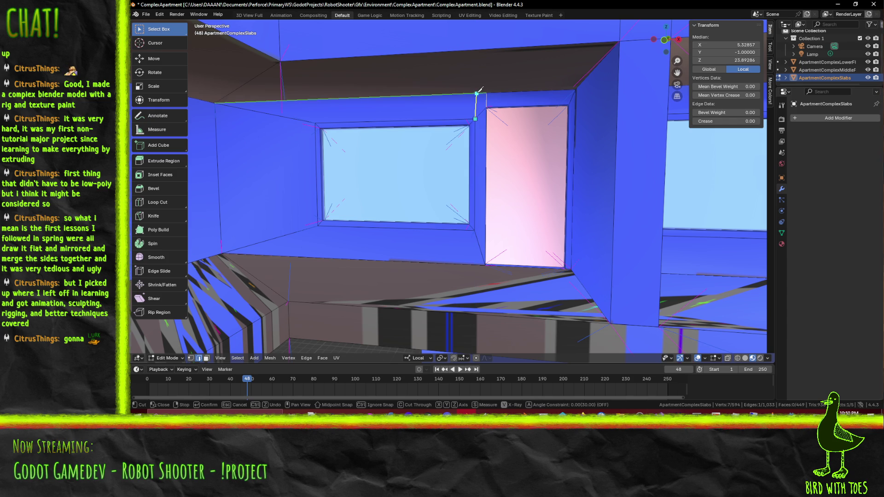
click(476, 94)
key(Return)
- Knife-cut a vertical edge from the next window's top corner up to the top edge
drag(479, 118, 219, 117)
key(k)
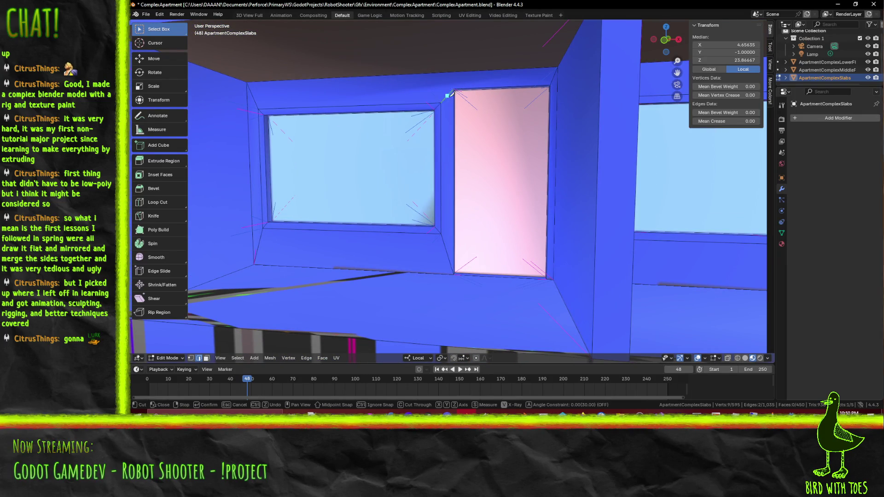
click(440, 102)
click(440, 73)
key(Return)
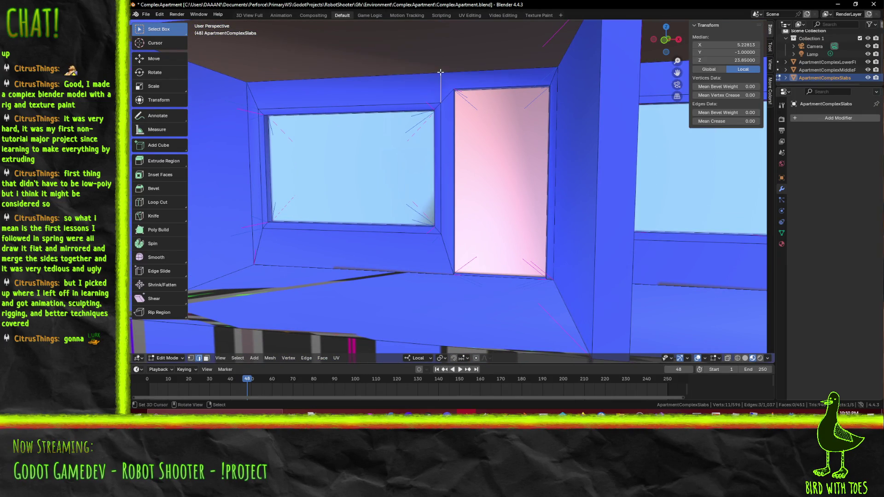
- Try a Z-locked vertical cut from the door's top corner, confirming one new edge
key(k)
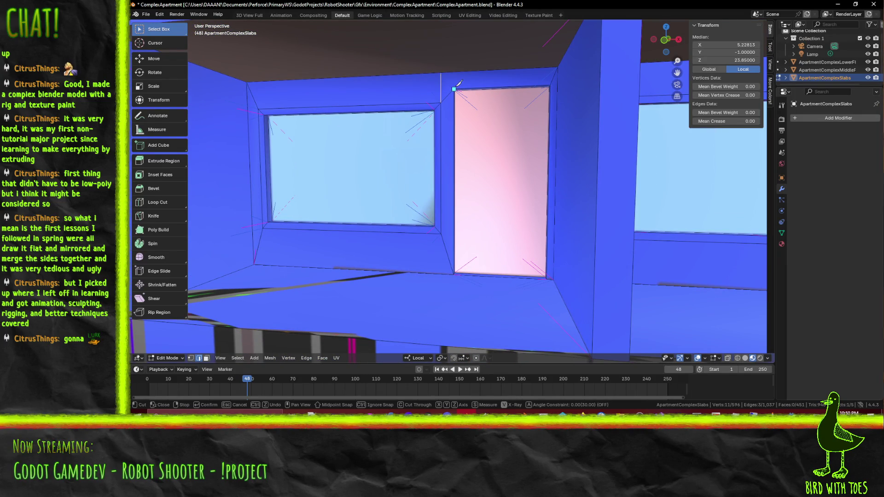
key(Escape)
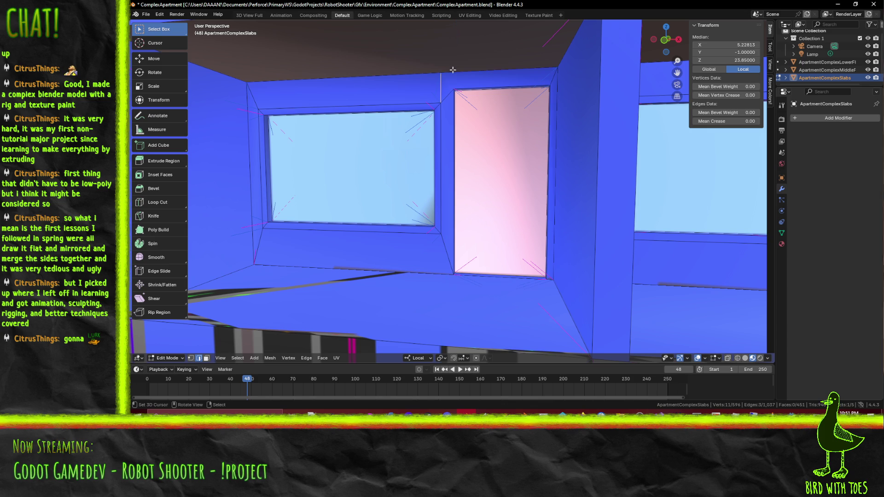
key(k)
click(454, 89)
key(z)
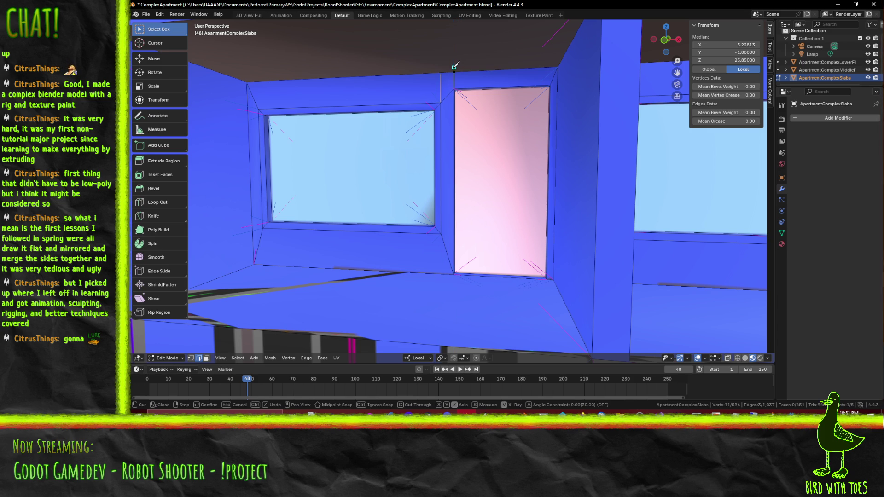
key(Escape)
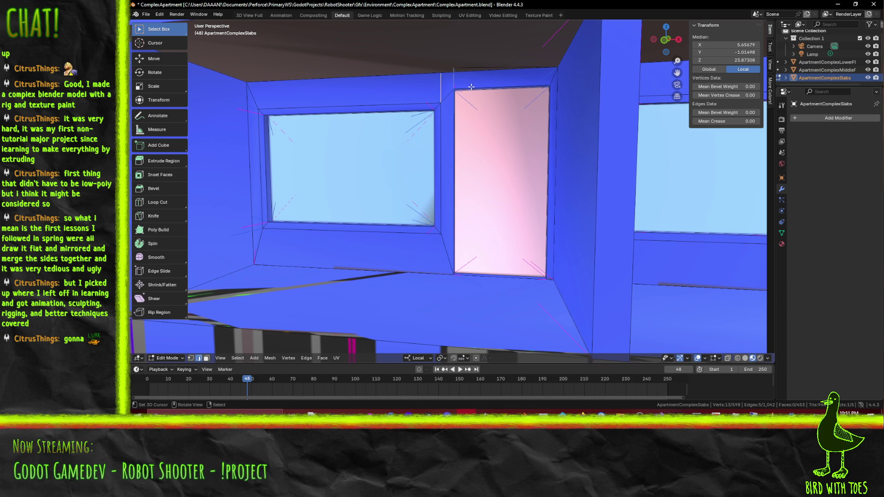
drag(472, 87, 466, 94)
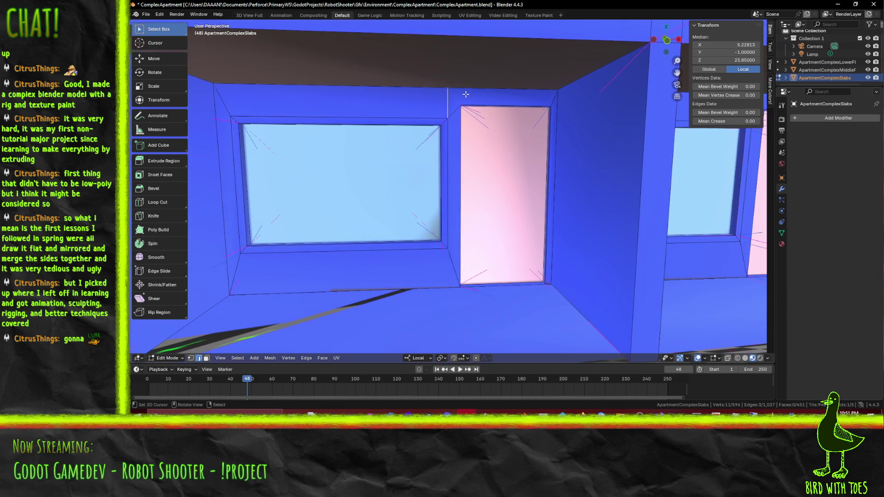
key(k)
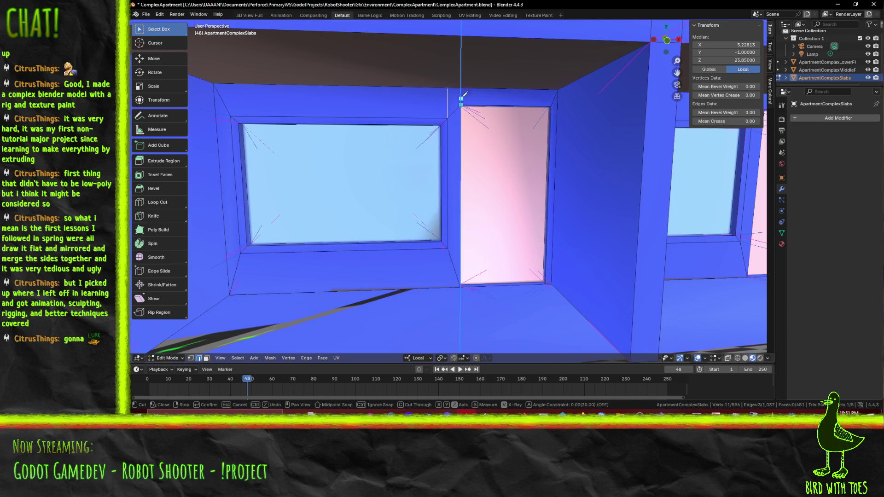
key(Return)
- Retry a Z-locked knife cut from the window's top corner, cancelling the unfinished attempts
drag(463, 89, 464, 132)
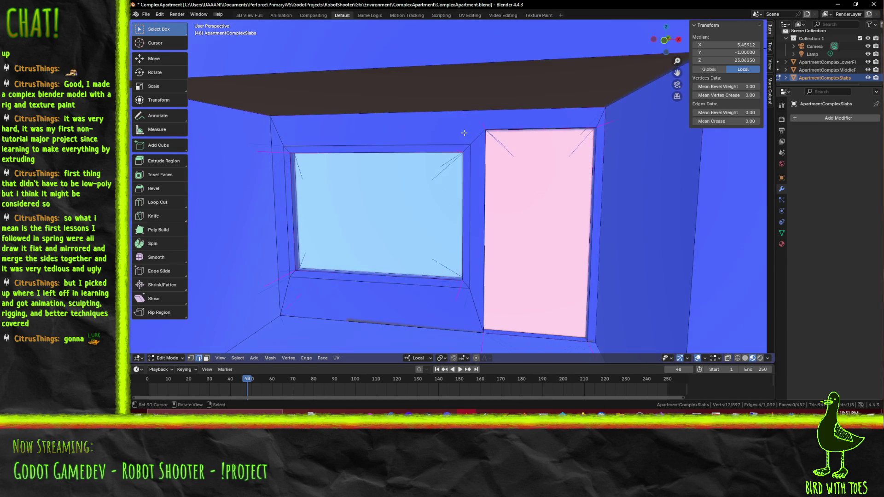
key(k)
key(z)
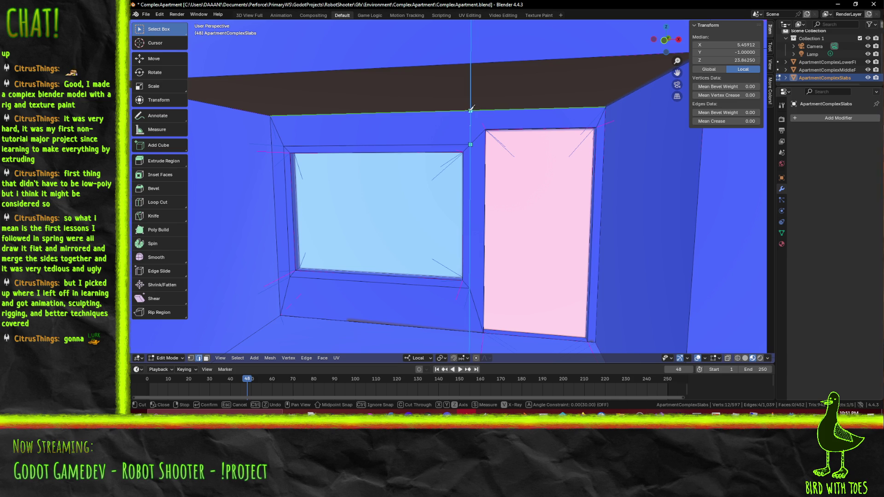
key(Escape)
key(z)
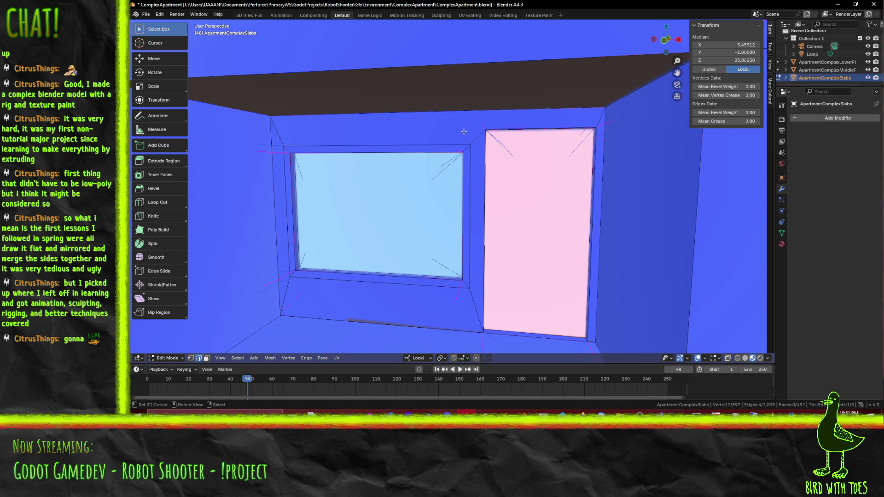
key(k)
click(470, 145)
key(z)
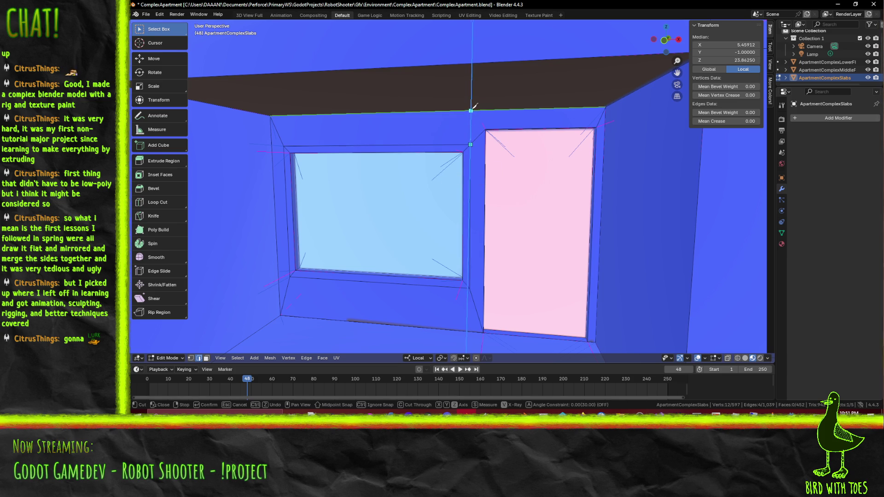
key(Escape)
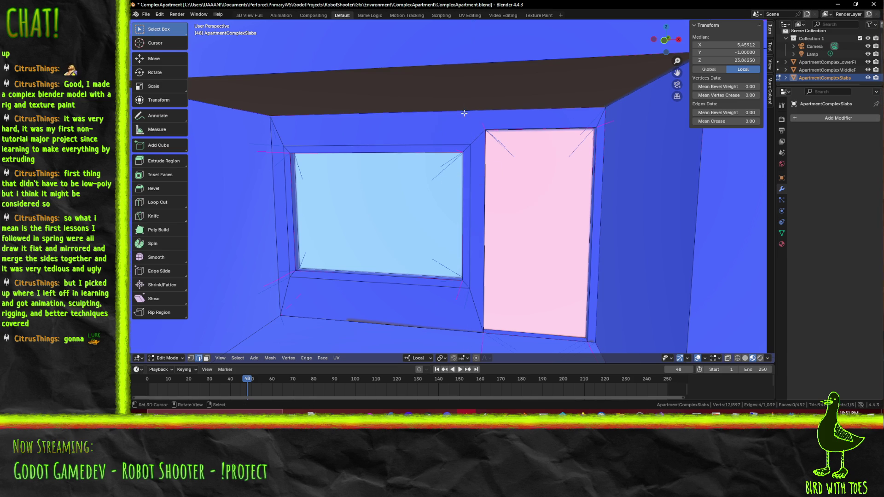
- Cut two vertical edges from the corner vertex and the door's top corner up to the ceiling edge
key(k)
click(470, 144)
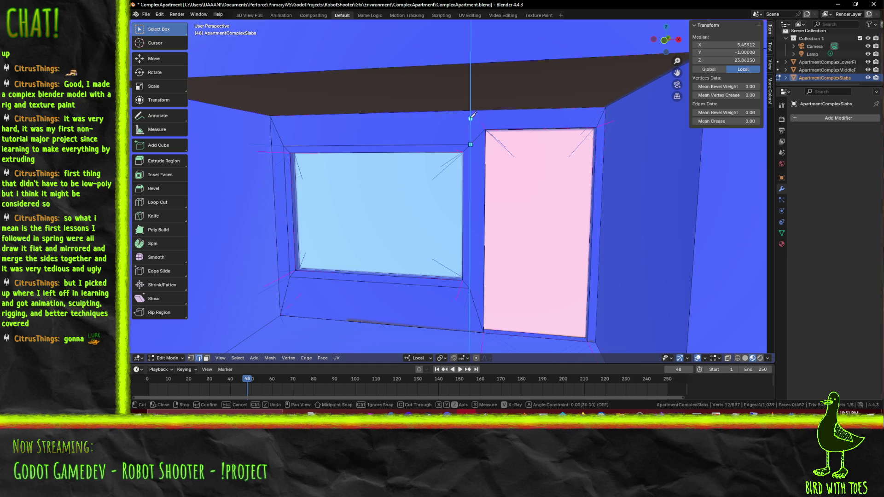
click(470, 109)
key(Return)
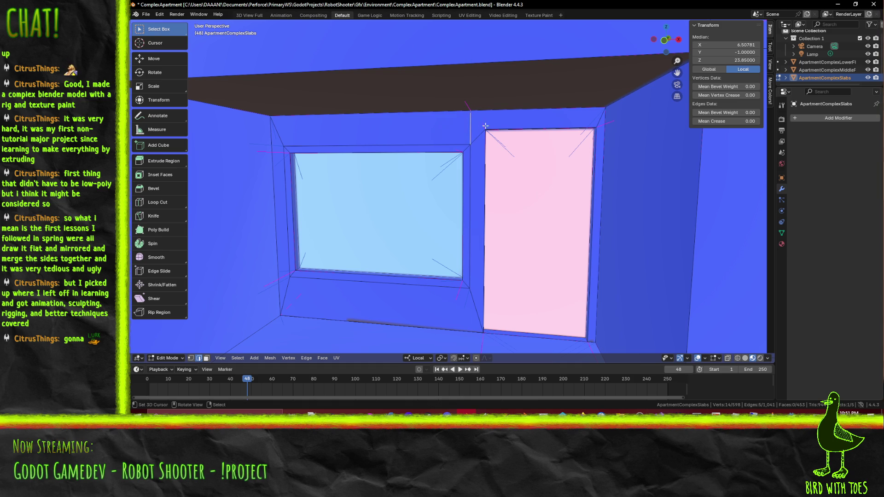
key(k)
click(486, 125)
key(z)
click(488, 108)
key(Return)
drag(506, 138, 432, 170)
- In face mode, select the ledge underside and soffit faces along the slab
click(206, 358)
click(322, 126)
click(261, 128)
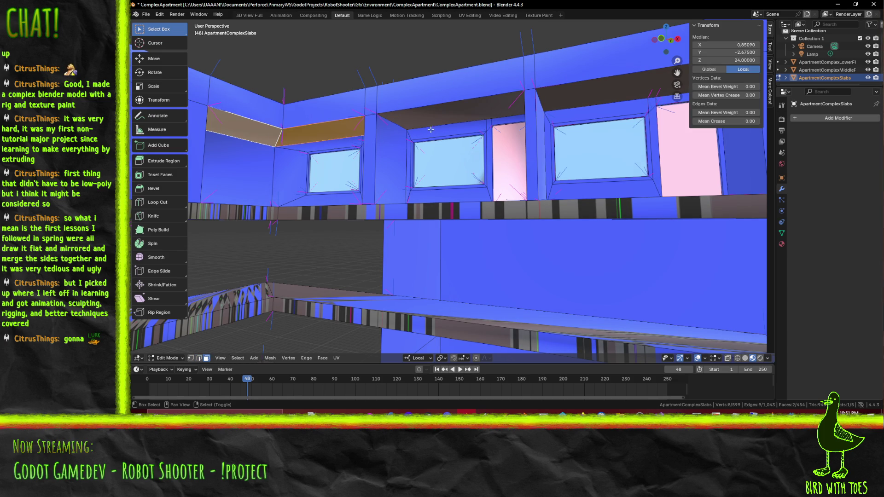
click(396, 127)
click(616, 91)
drag(578, 100, 545, 102)
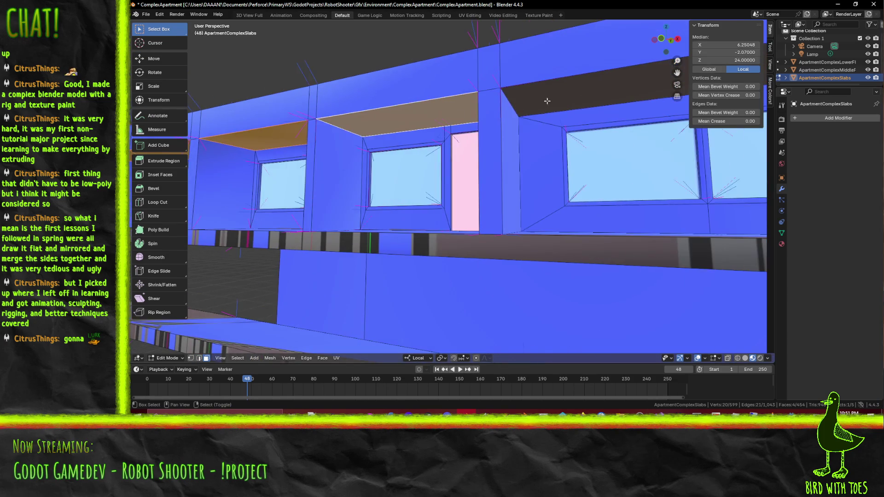
click(545, 102)
scroll(down, 3)
click(568, 87)
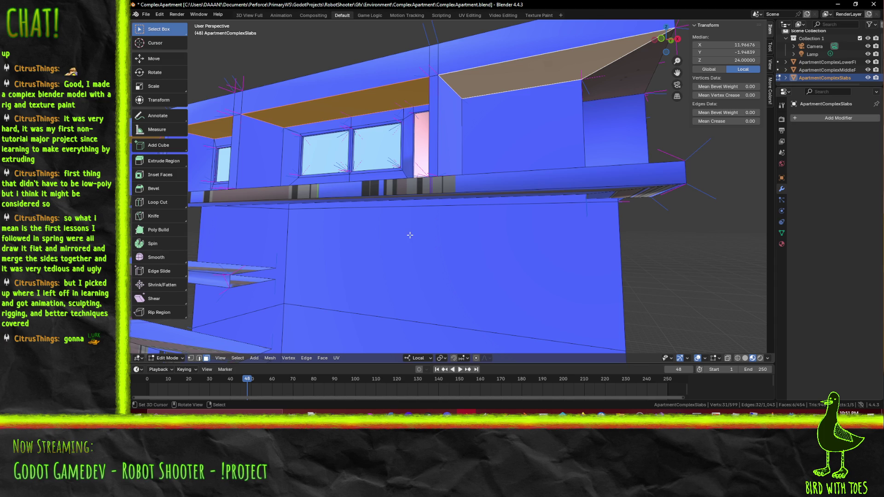
- Select only the diagonal roofline edge and search commands for 'spli'
key(2)
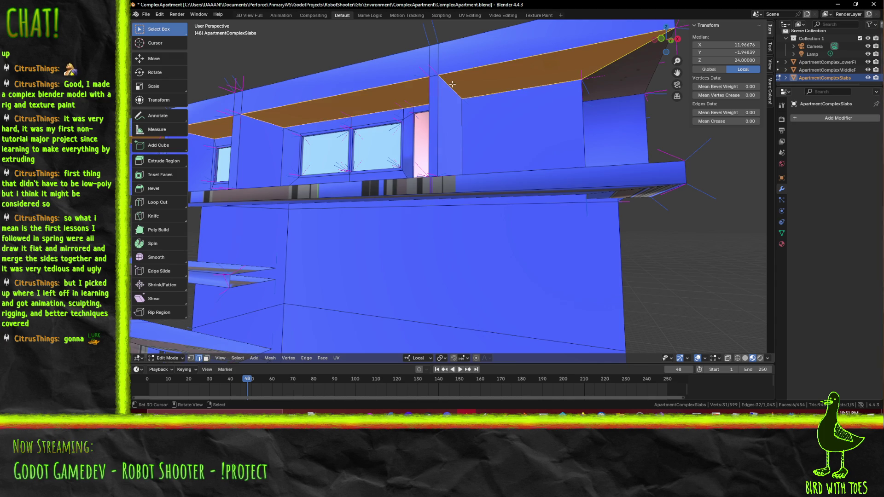
click(452, 84)
key(F3)
text(spli)
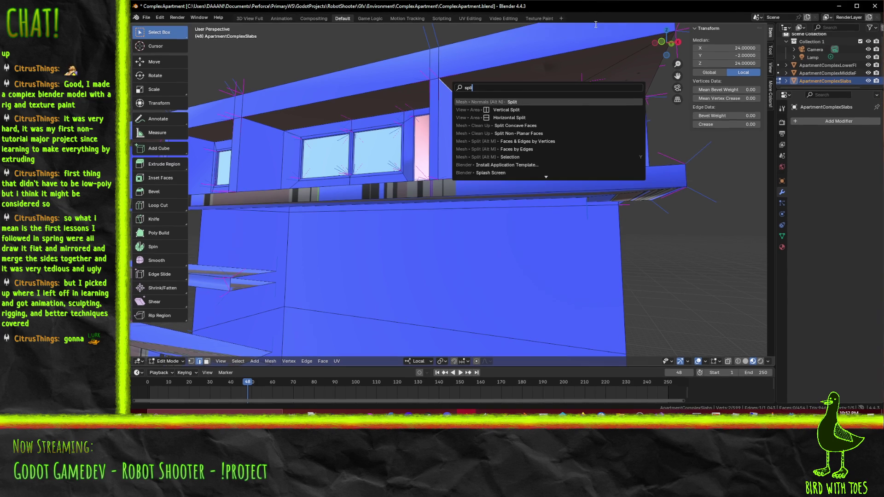
- Run Split Faces by Edges, then select three roofline edges around the slab
click(540, 145)
click(483, 98)
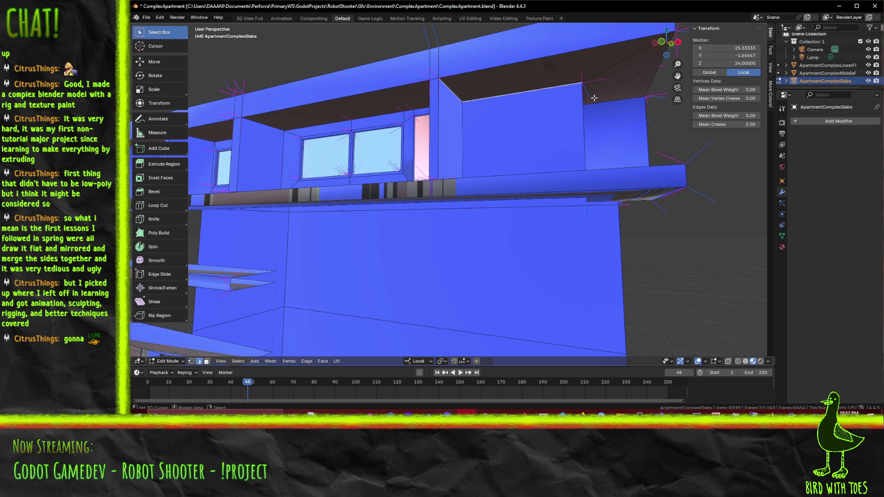
drag(483, 99, 541, 94)
click(478, 85)
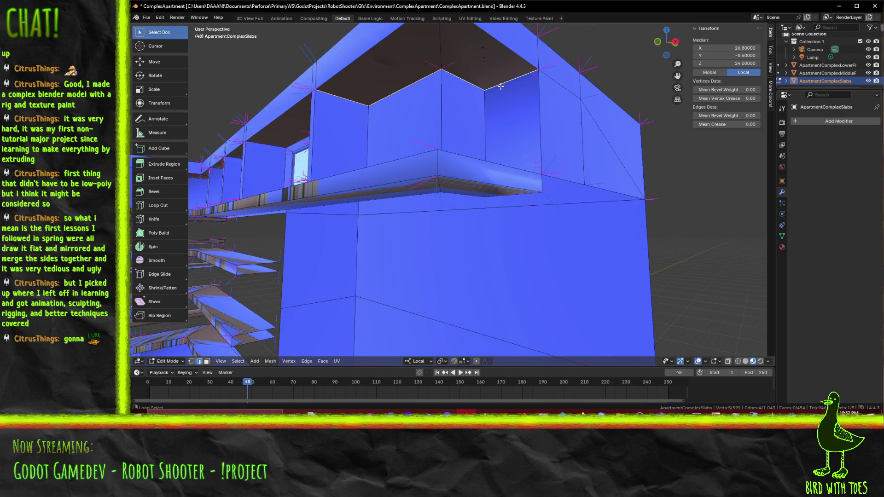
click(558, 88)
drag(558, 89, 381, 187)
click(381, 195)
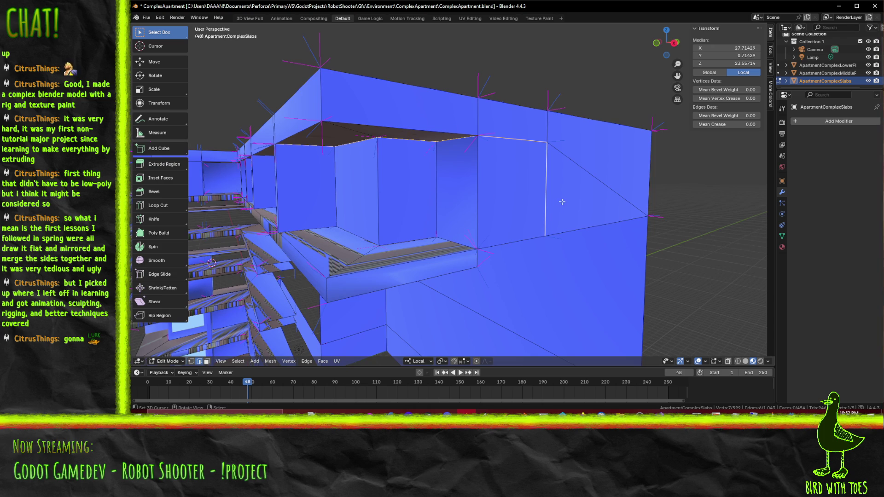
click(539, 193)
drag(539, 194, 450, 183)
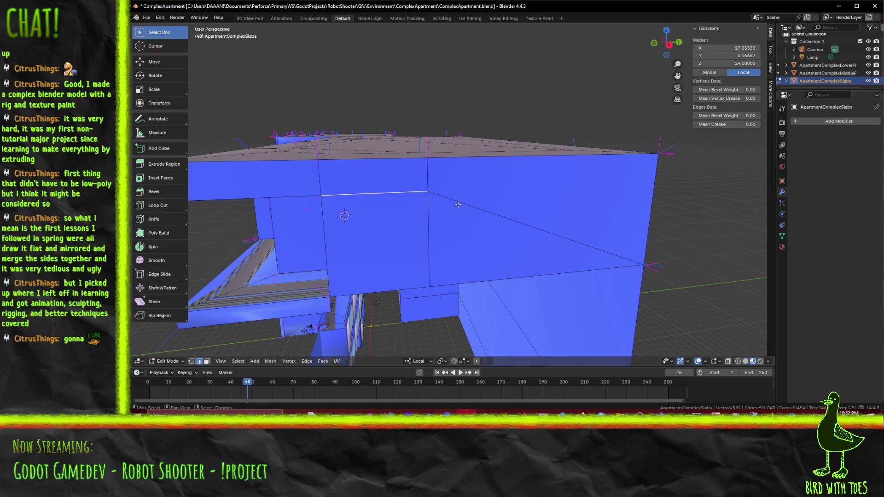
- Add the diagonal edge and two more roofline edges to the selection
drag(483, 212, 380, 187)
click(393, 208)
click(454, 205)
scroll(up, 3)
click(391, 217)
scroll(down, 3)
drag(498, 216, 462, 215)
scroll(up, 3)
- Add the wall's top, vertical and bottom edges to the selection
click(324, 166)
click(289, 219)
scroll(up, 3)
click(405, 219)
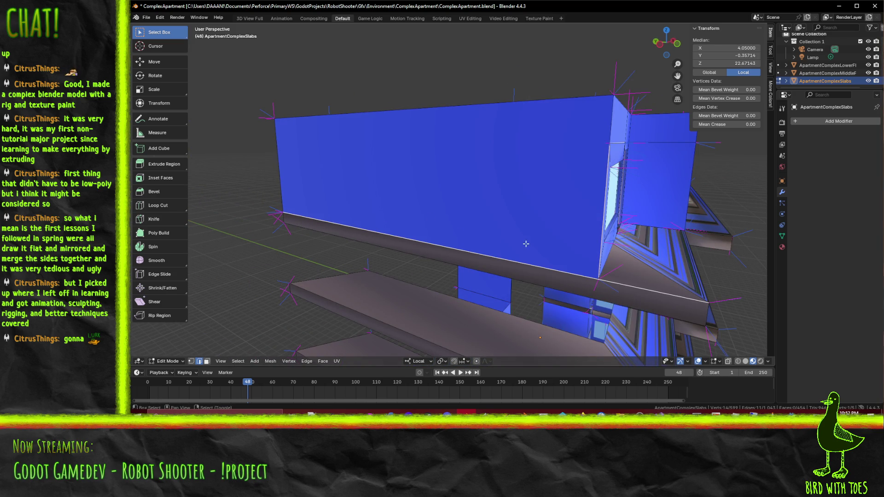
click(678, 292)
drag(679, 292, 395, 150)
scroll(up, 3)
scroll(down, 3)
scroll(up, 3)
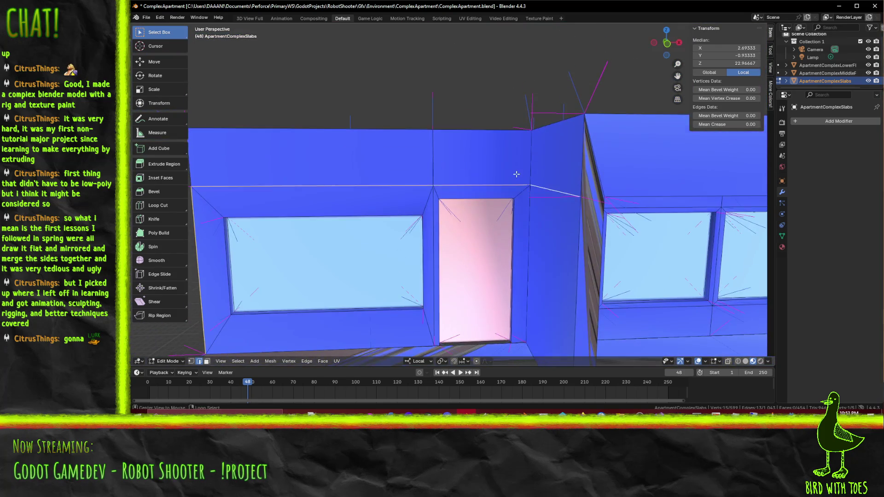
- Clear the selection and knife-cut a new edge across the wall corner by the door
key(alt+a)
drag(540, 190, 525, 188)
key(k)
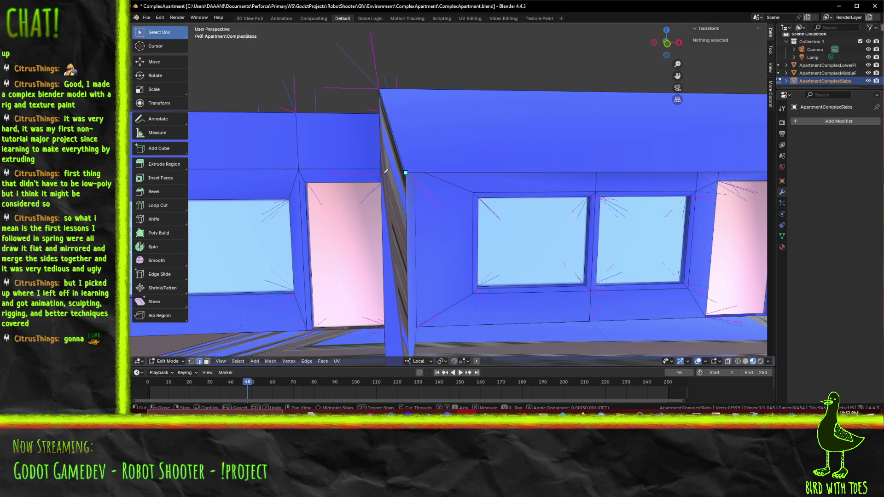
click(385, 170)
drag(385, 171, 404, 173)
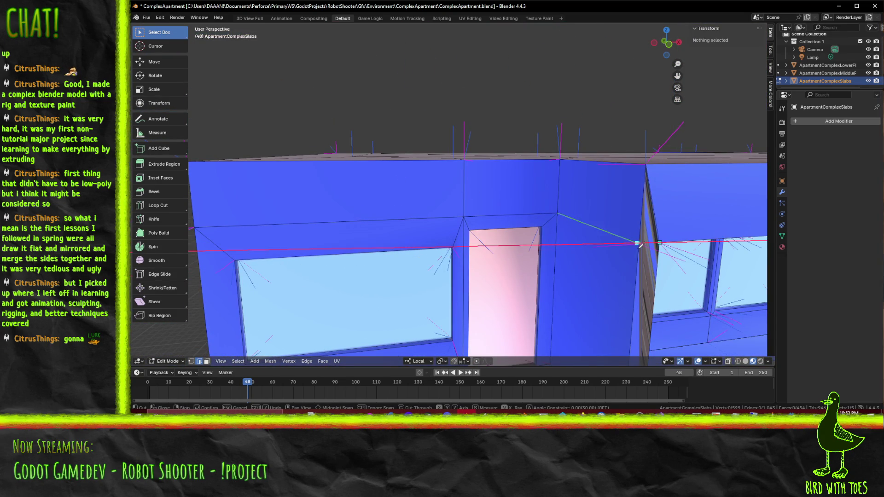
key(Return)
- Knife-cut a second edge on the window wall, ending at a vertex
drag(629, 253, 483, 207)
key(k)
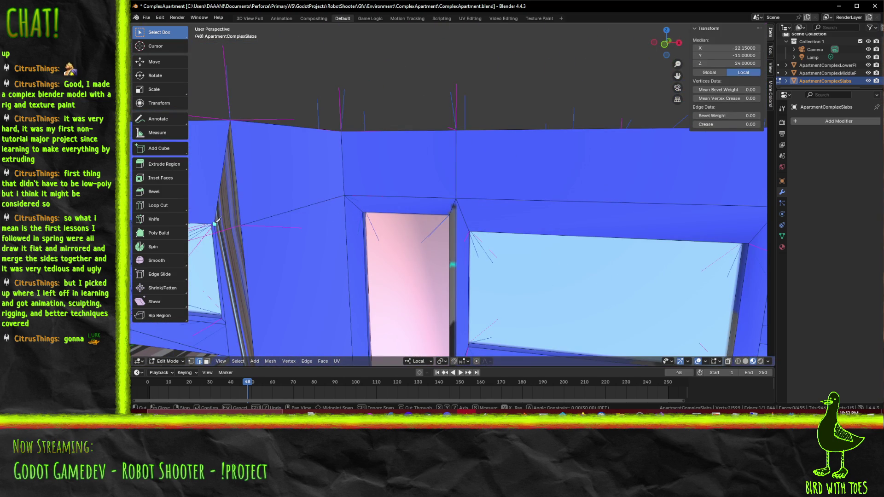
click(243, 225)
key(Return)
scroll(down, 3)
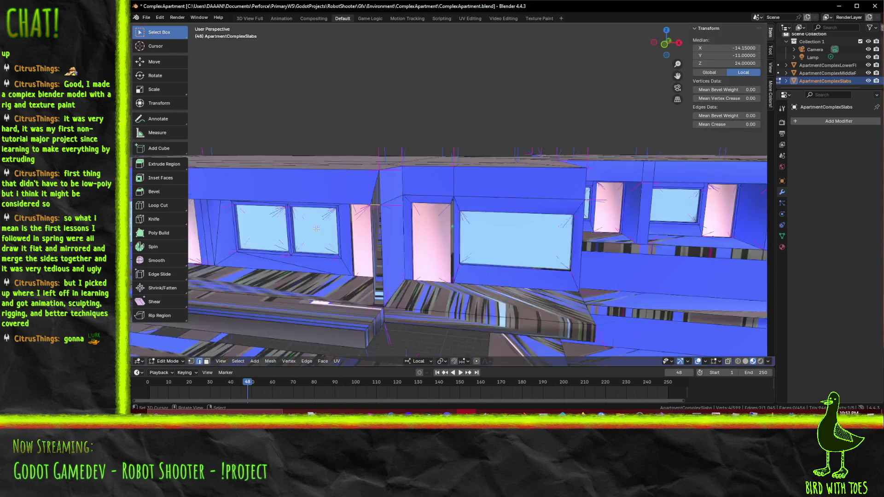
drag(405, 221, 432, 225)
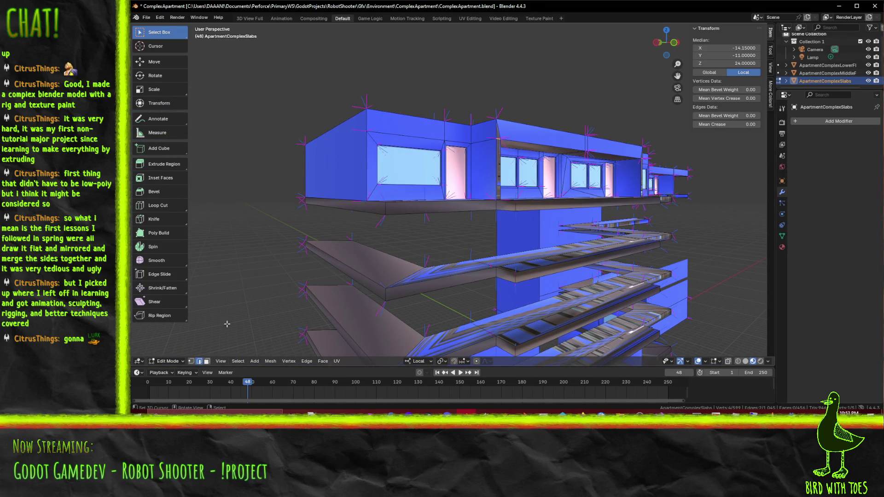
- Frame the end wall up close and select its face in face mode
click(388, 136)
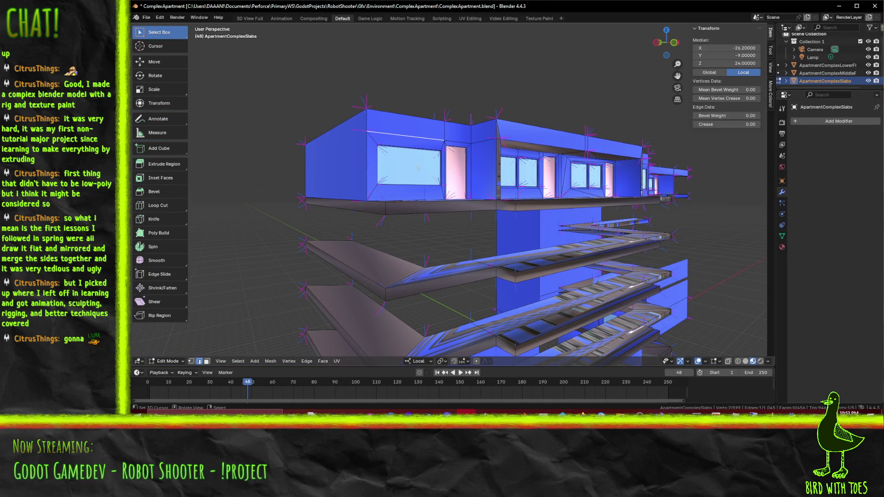
key(KP_Decimal)
key(3)
click(366, 261)
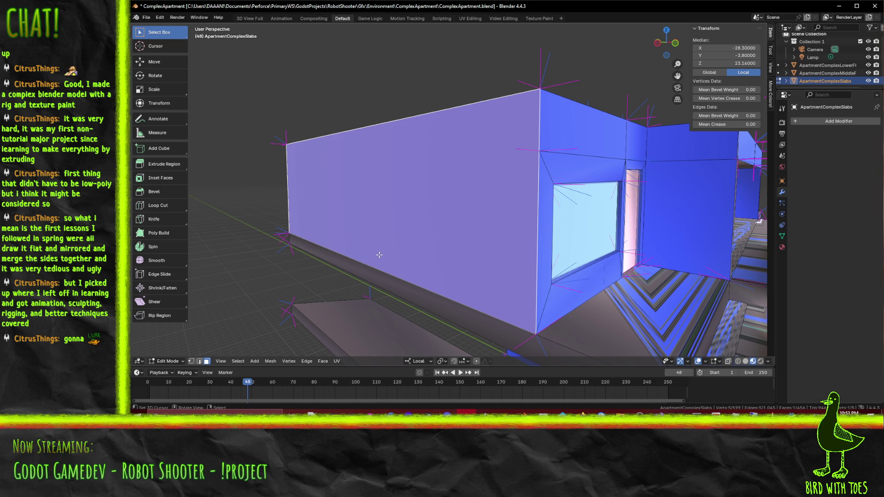
- Delete the selected end wall face, then the adjacent corner wall face, via X > Faces
key(x)
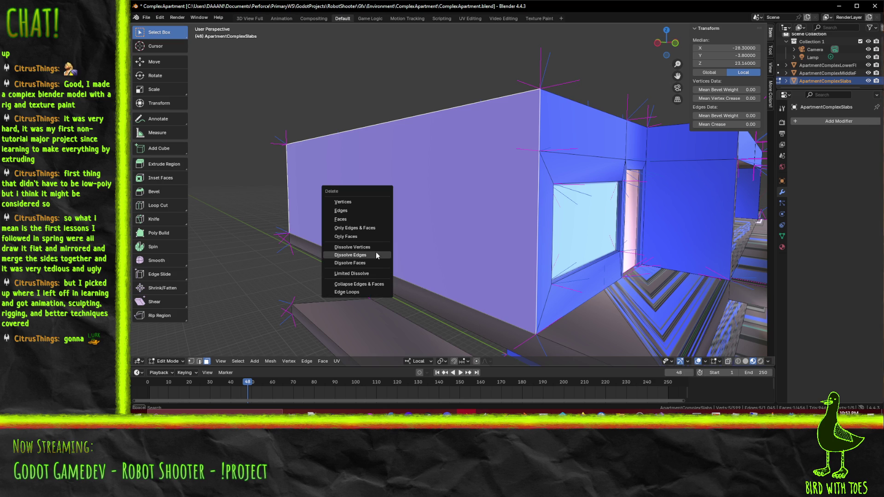
click(361, 217)
drag(529, 229, 459, 226)
click(465, 208)
key(x)
click(450, 208)
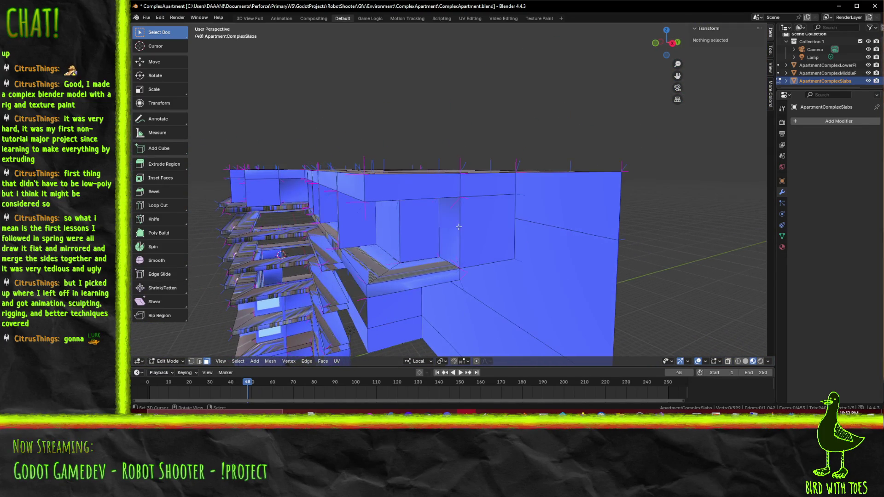
- In edge mode, select three window recess edges and frame them
click(199, 362)
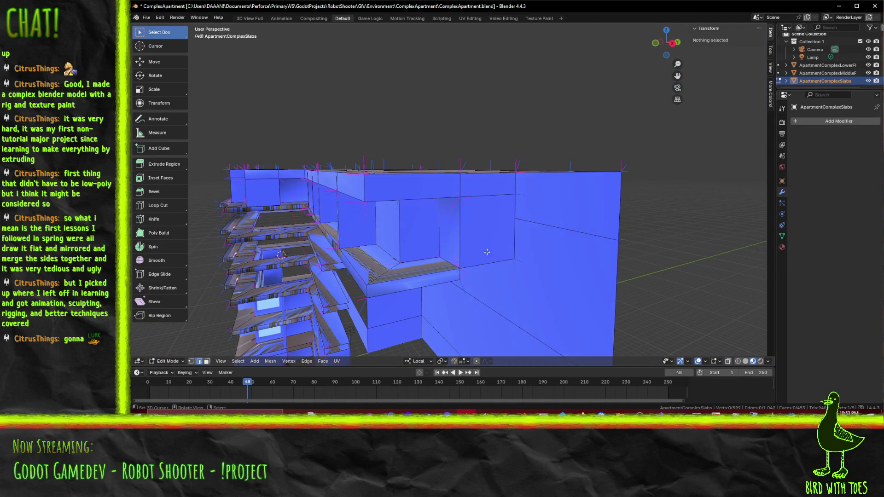
click(482, 257)
click(464, 244)
click(444, 201)
key(KP_Decimal)
- Select the top roofline edges along the slab, dropping one wrong edge
click(539, 168)
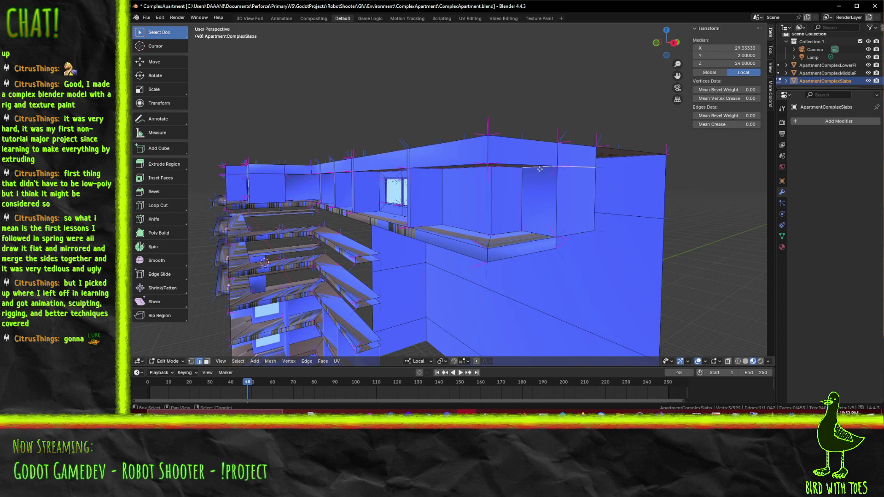
click(540, 166)
click(483, 161)
scroll(up, 3)
scroll(up, 3)
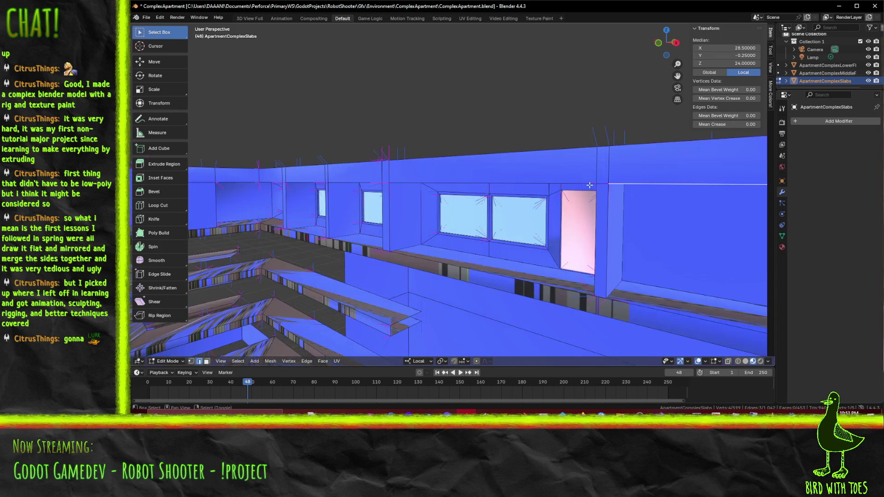
click(600, 184)
click(571, 182)
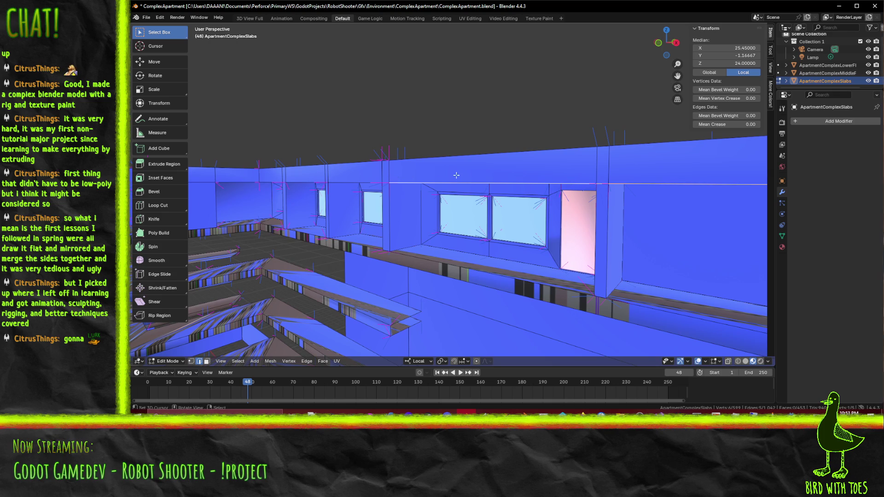
drag(449, 178, 454, 169)
click(471, 90)
scroll(down, 3)
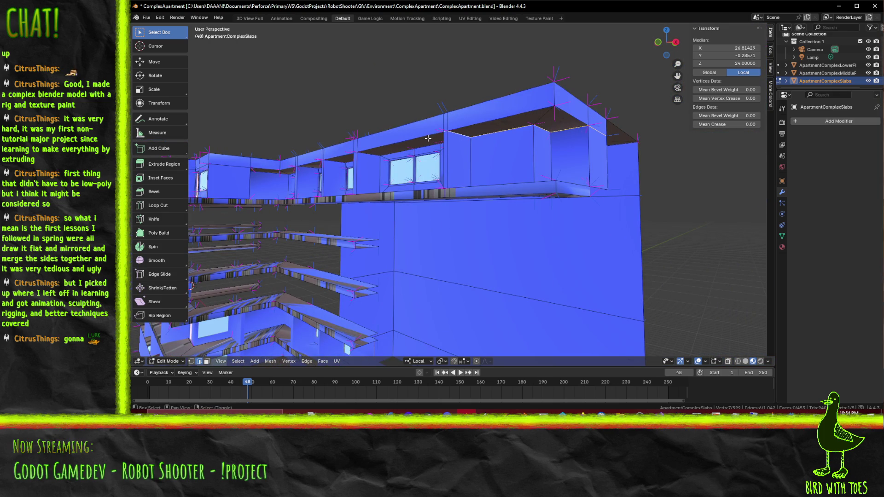
click(411, 148)
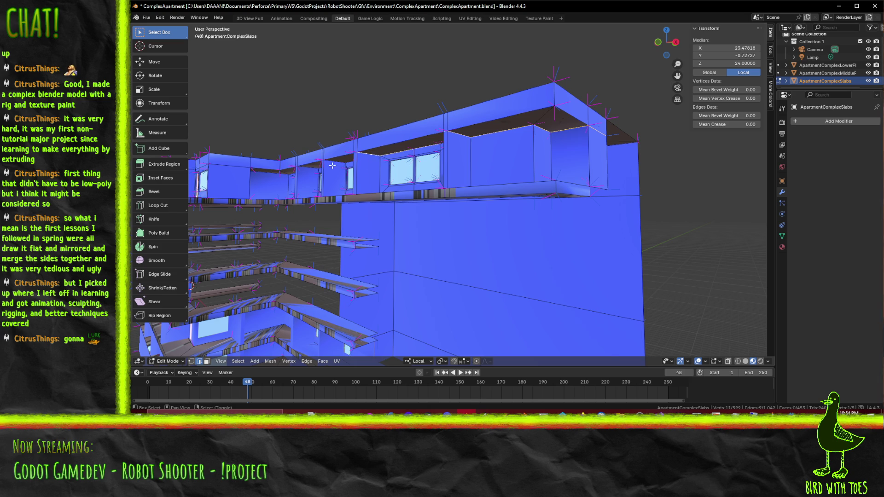
scroll(up, 3)
- From a level front view, toggle the upper edge loop above the window row
drag(611, 127, 634, 142)
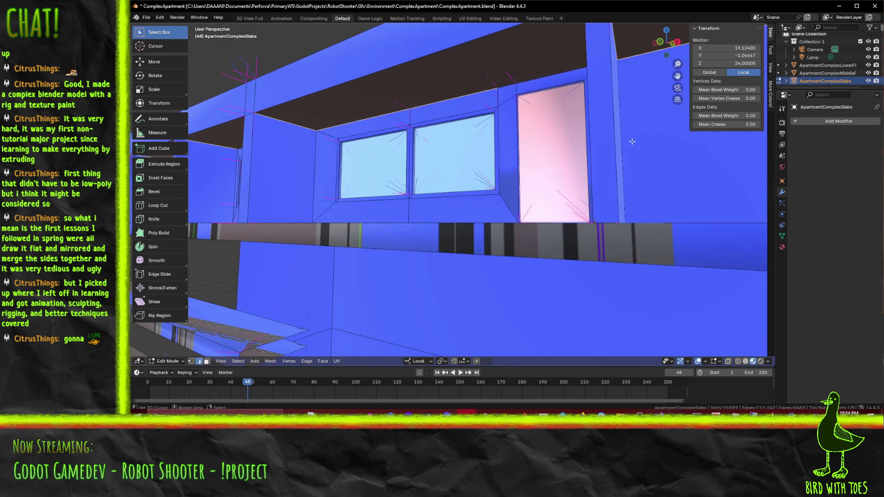
drag(560, 71, 581, 174)
click(581, 174)
click(582, 174)
click(584, 169)
click(584, 168)
click(584, 168)
click(584, 168)
click(578, 171)
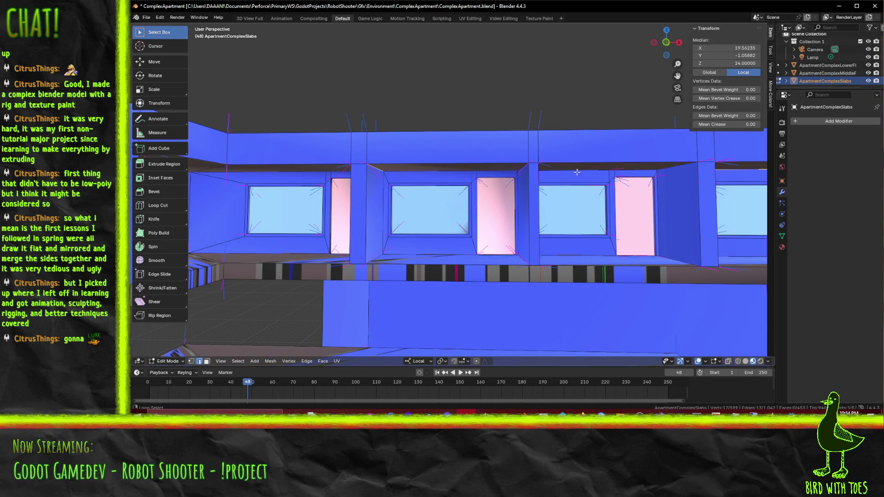
- Add the window-row edge loops and the recess corner, diagonal and top edges to the selection
scroll(up, 3)
click(269, 167)
drag(268, 166, 550, 104)
click(269, 142)
scroll(down, 3)
scroll(up, 3)
click(549, 104)
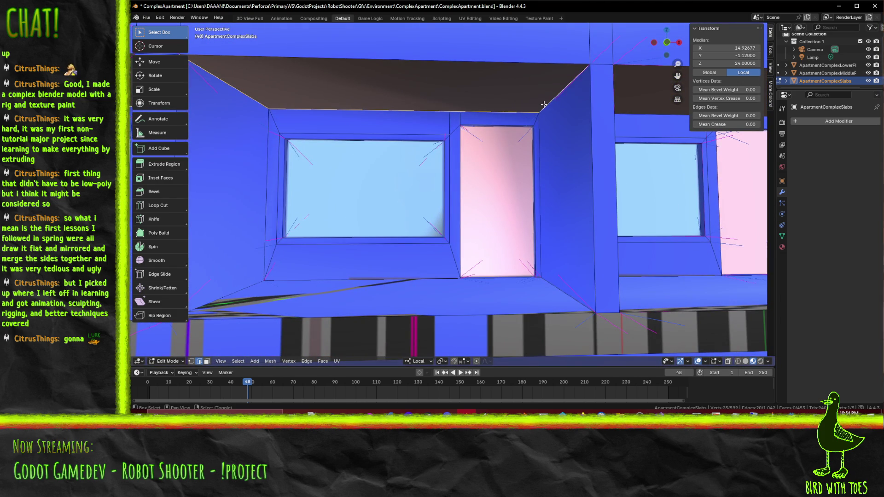
drag(273, 98, 398, 109)
click(625, 96)
click(470, 114)
drag(470, 114, 555, 173)
- Add a wall vertex, roofline edges and a nearby upper edge along the right wall to the selection
drag(497, 172, 480, 171)
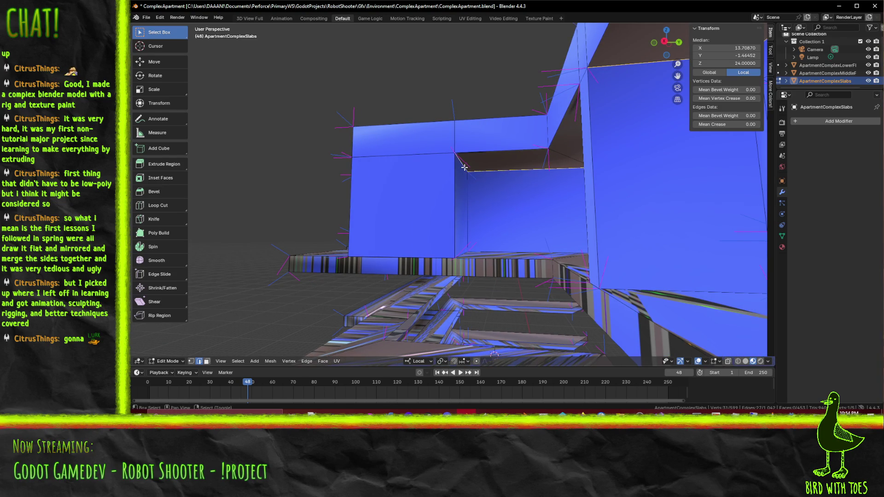
drag(418, 155, 484, 187)
click(429, 171)
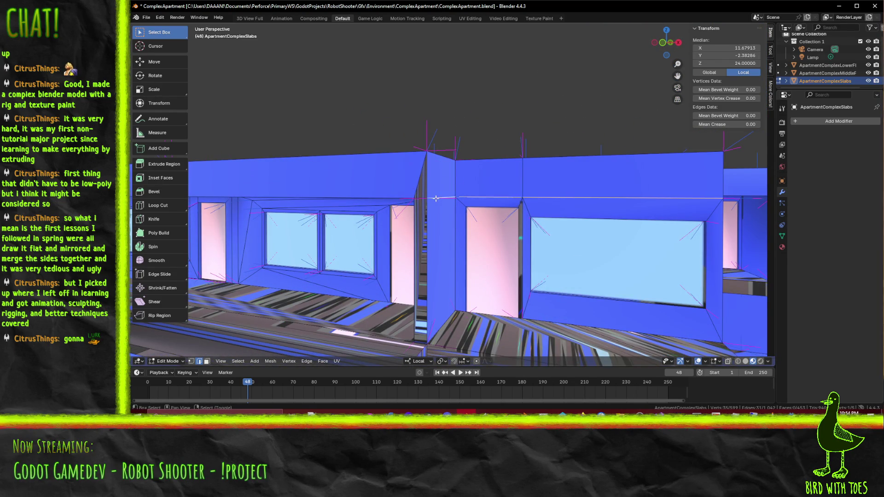
drag(392, 197, 559, 179)
click(559, 179)
click(495, 171)
drag(495, 171, 406, 171)
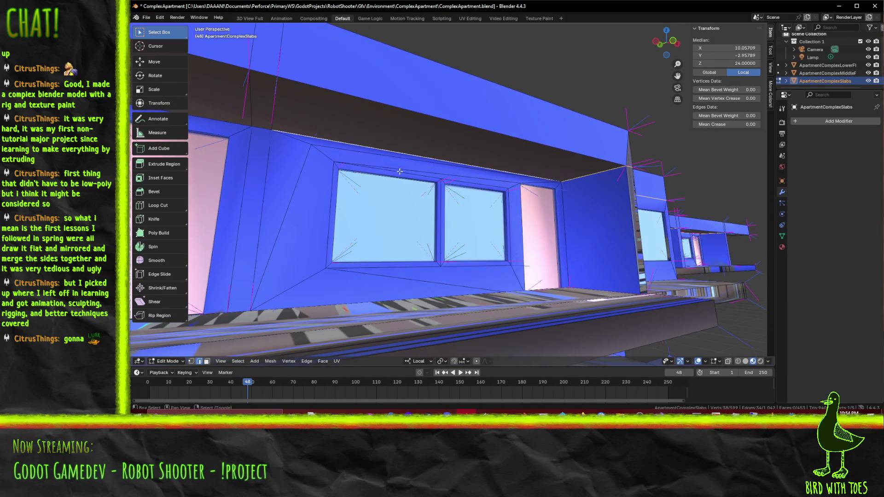
click(256, 131)
- Add the remaining upper wall edges, roofline edges and edges above the door to the selection
scroll(up, 3)
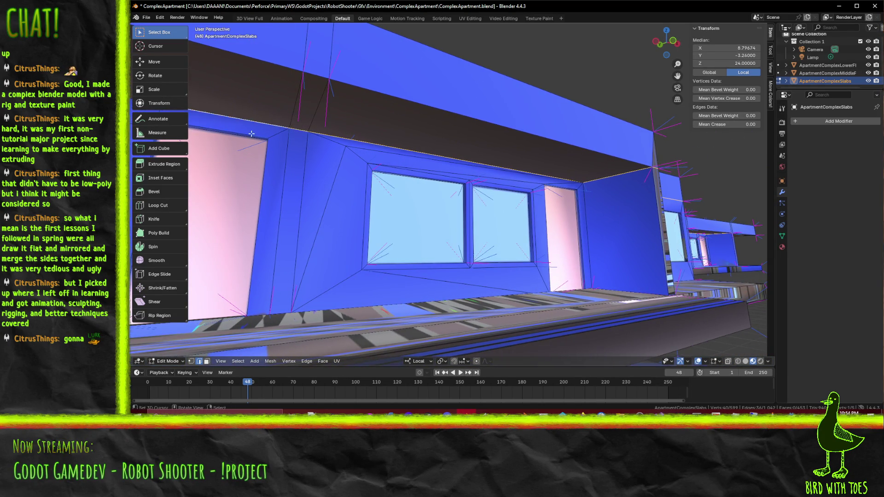
scroll(up, 3)
drag(448, 146, 542, 175)
click(534, 161)
click(399, 175)
click(257, 174)
drag(258, 174, 594, 200)
click(354, 164)
click(600, 202)
click(445, 197)
drag(446, 197, 576, 208)
key(F3)
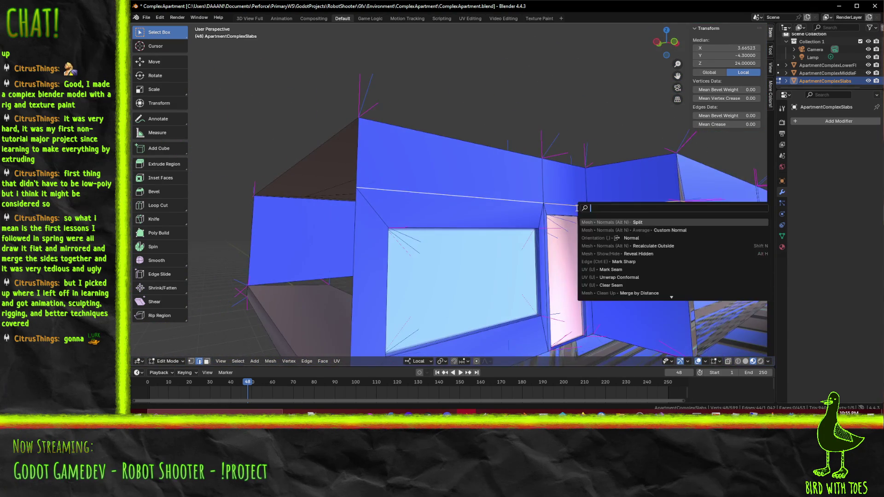
- Split the faces along the selected edges via the 'split' search, checking it with undo/redo and a cancelled Z move
text(split)
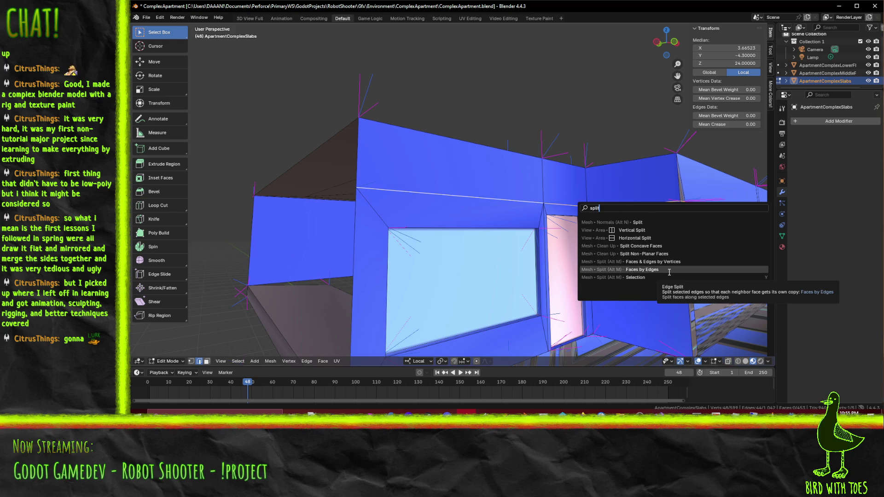
click(669, 272)
scroll(down, 3)
drag(668, 271, 618, 271)
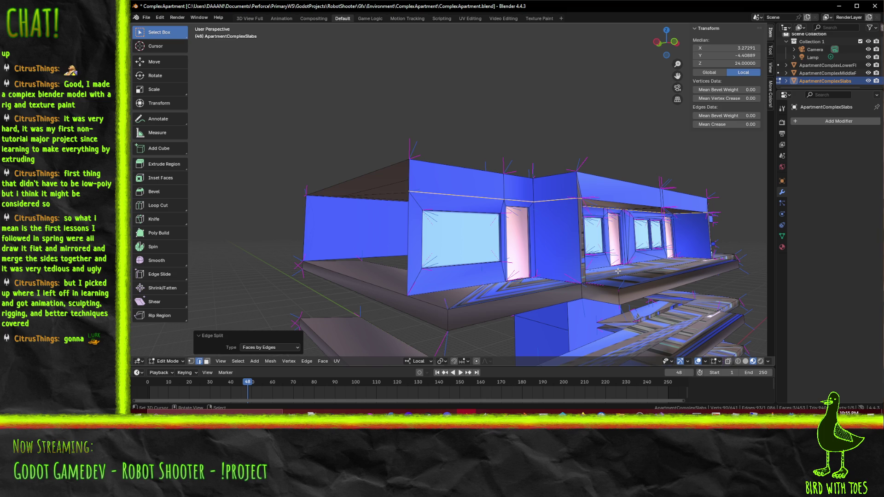
key(ctrl+z)
key(ctrl+shift+z)
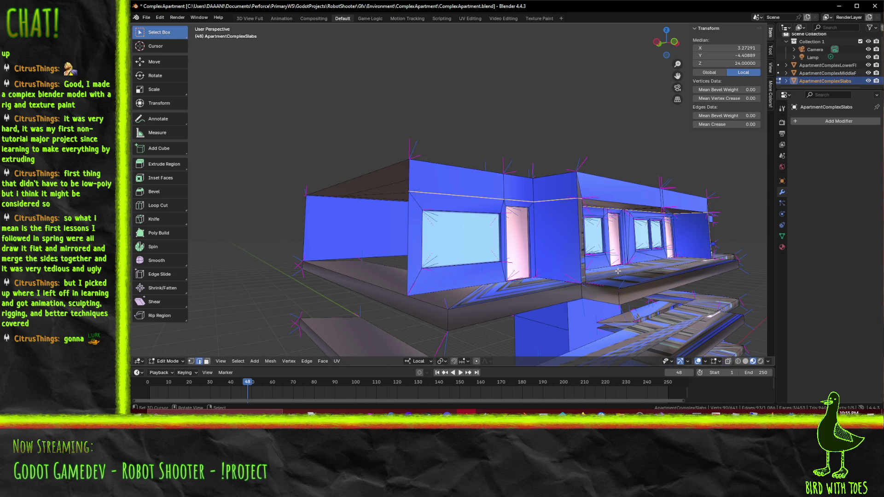
key(g)
key(z)
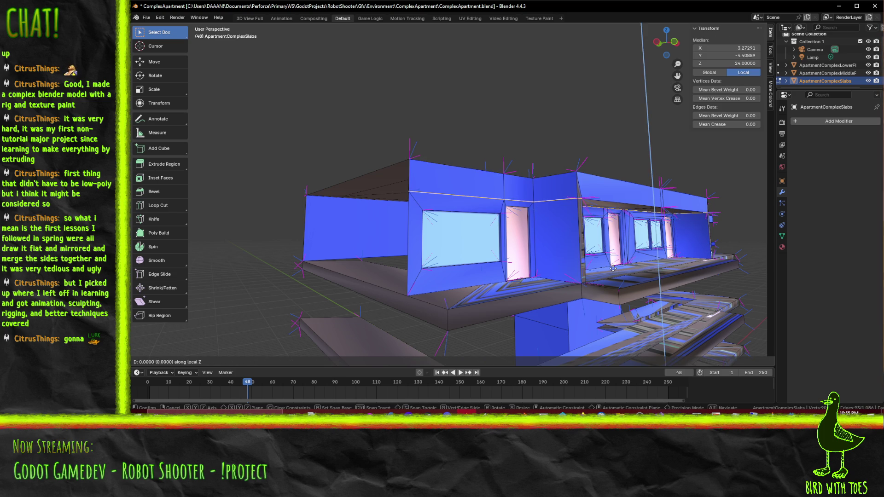
key(Escape)
- Reapply the split, try Faces & Edges by Vertices, then set the split type back to Faces by Edges
key(F3)
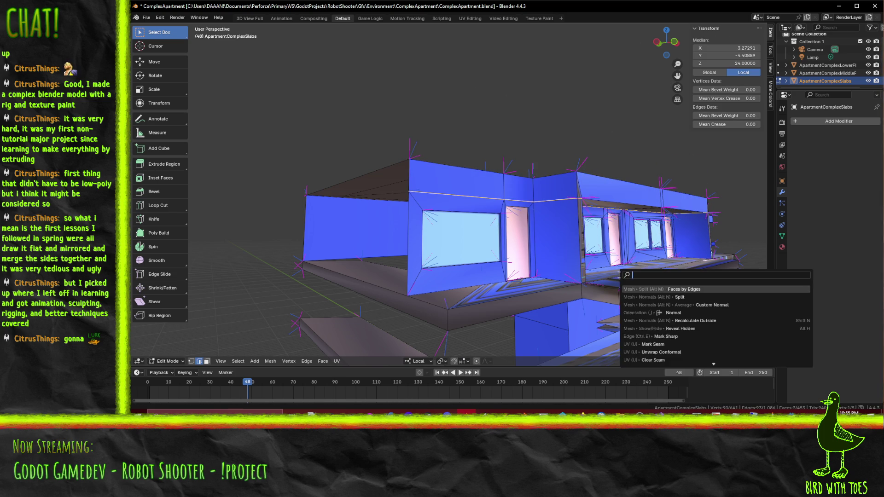
click(673, 289)
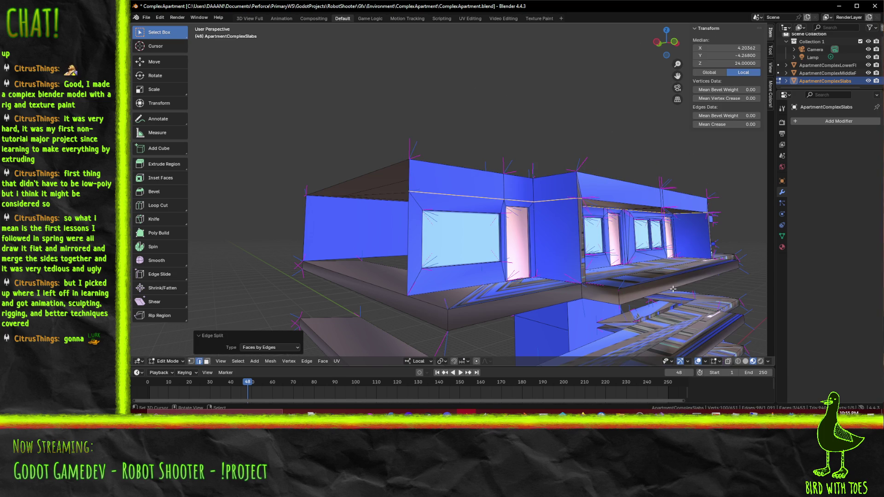
key(g)
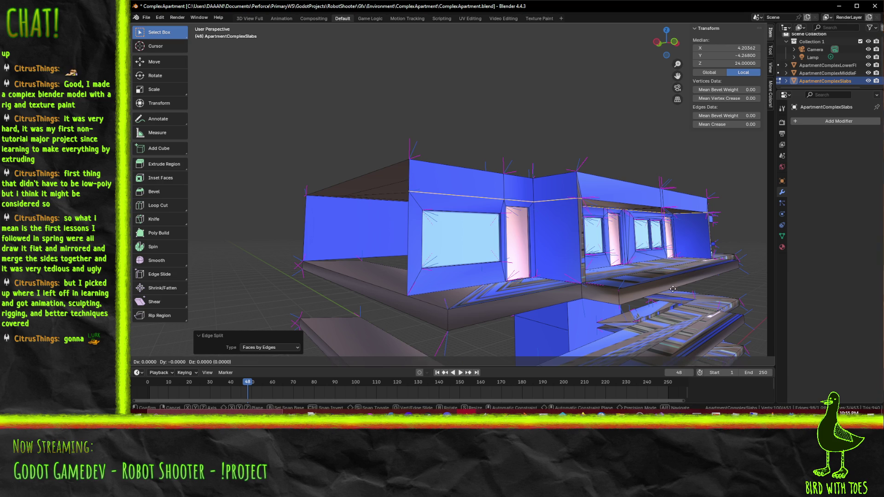
key(z)
key(z)
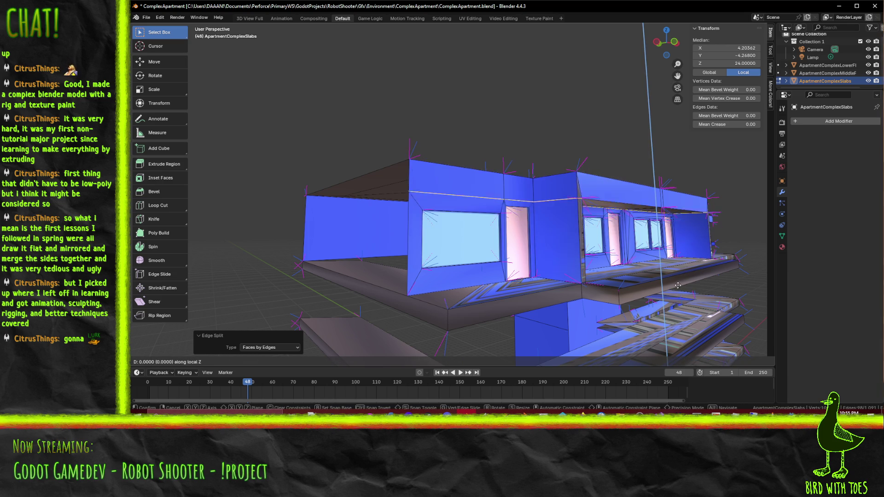
key(Escape)
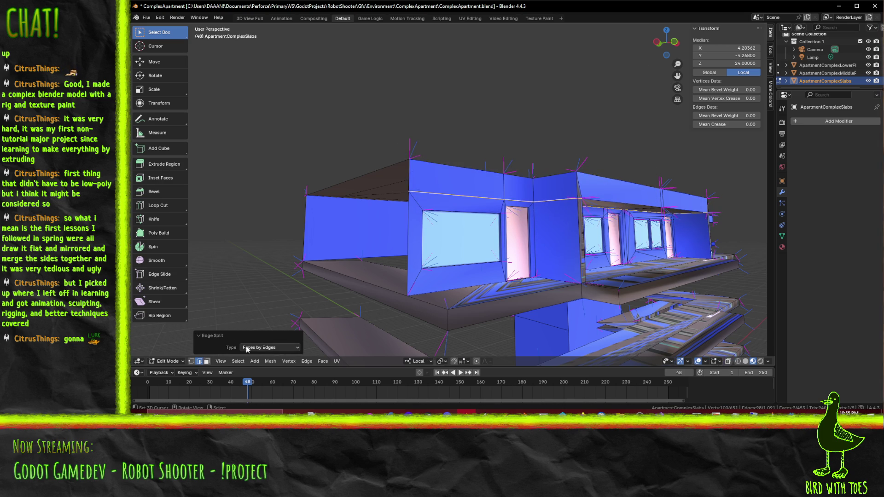
click(247, 348)
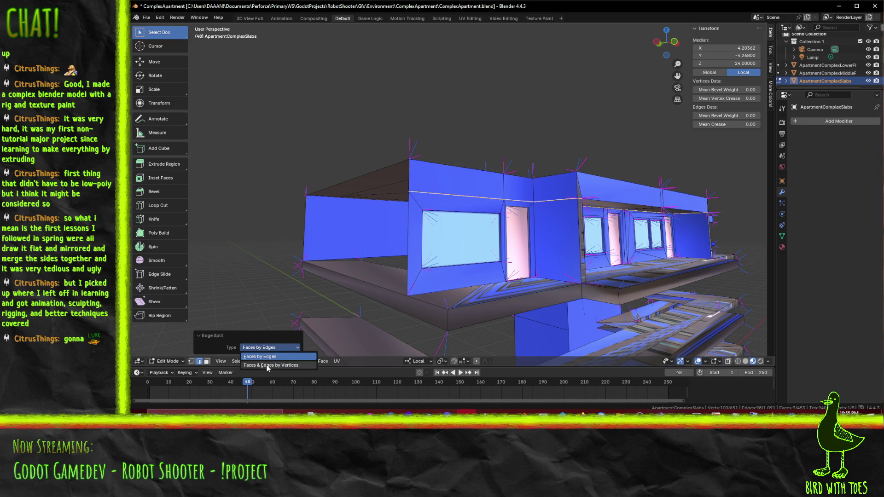
click(267, 365)
key(ctrl+z)
key(ctrl+z)
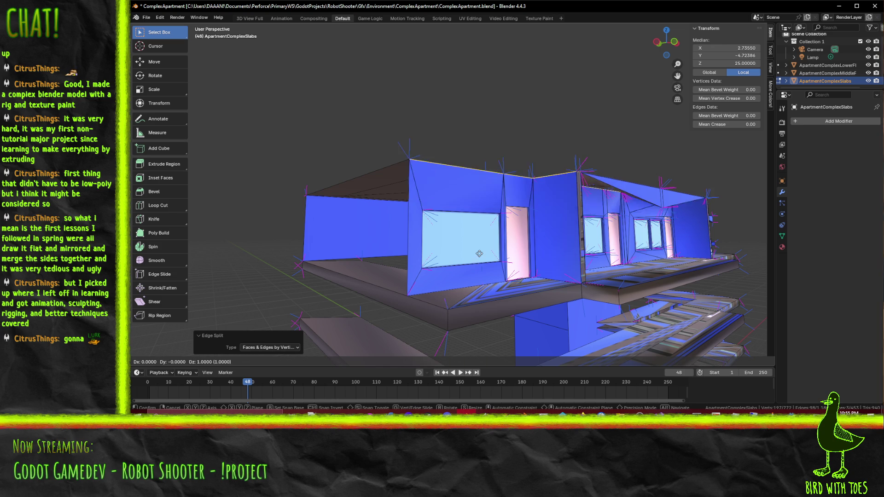
key(ctrl+shift+z)
key(ctrl+shift+z)
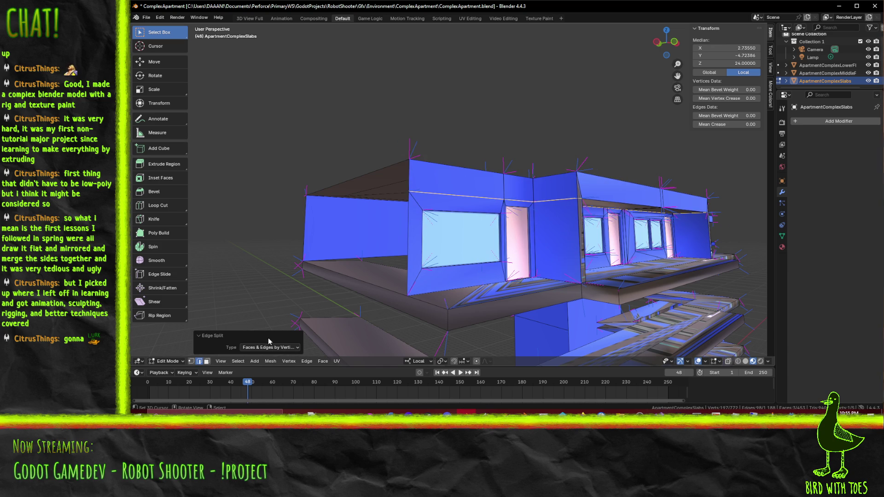
click(267, 346)
click(269, 356)
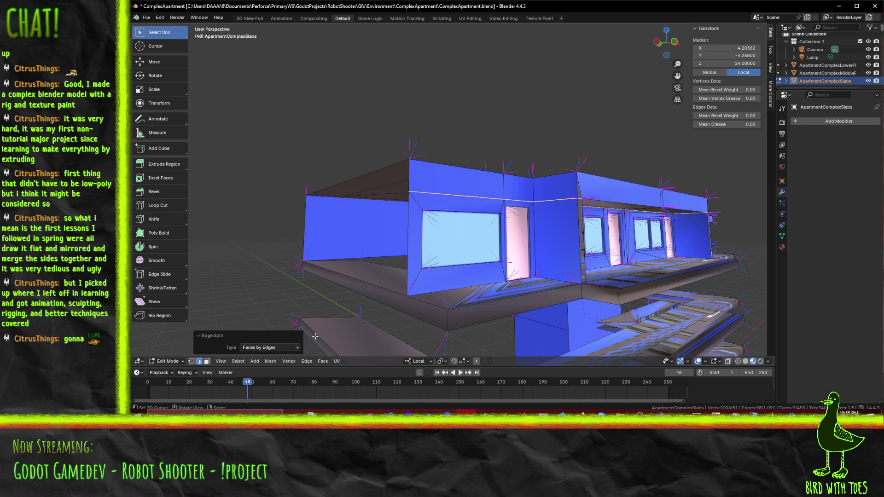
- Inspect the split edges from below and above with a cancelled Y move, then go to the web browser
drag(433, 286, 493, 266)
key(g)
key(y)
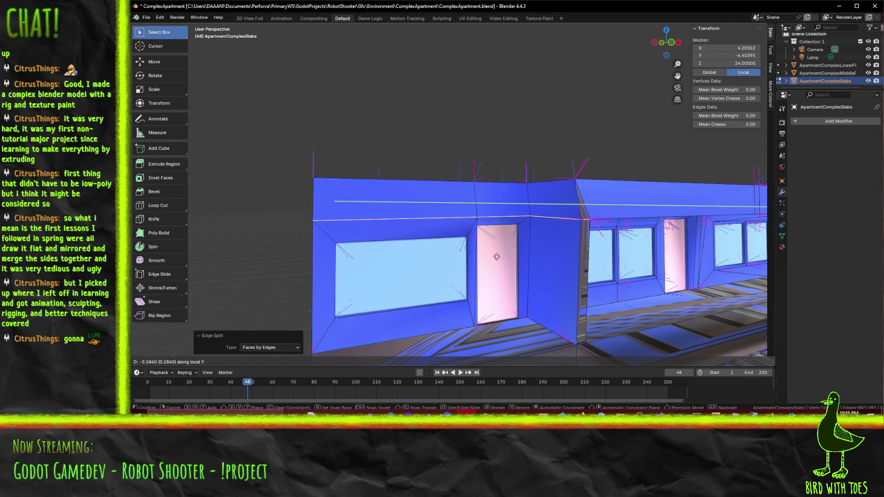
key(Escape)
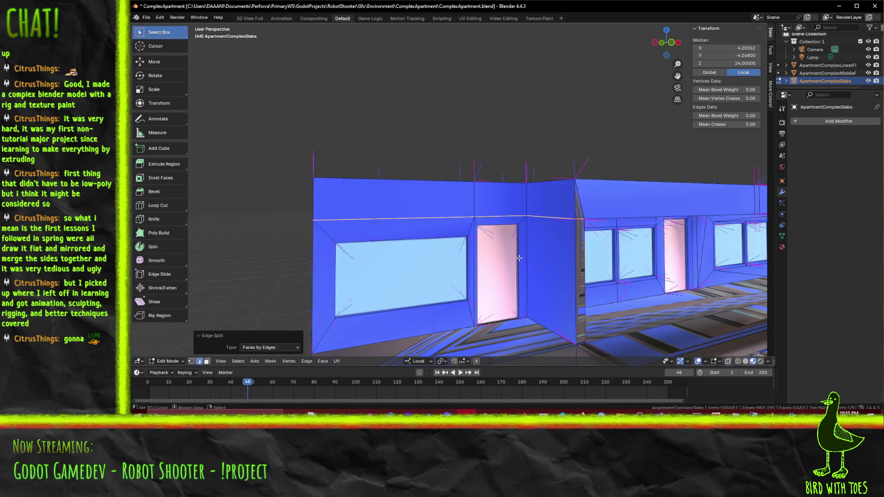
drag(427, 257, 528, 264)
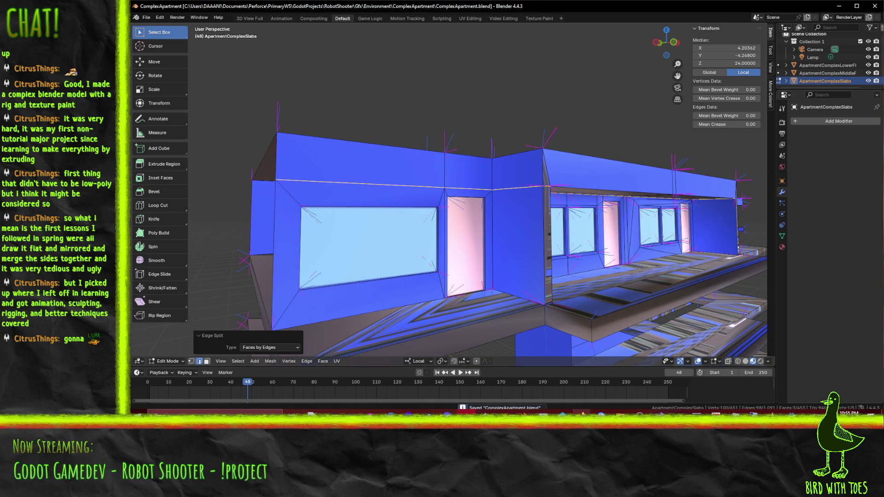
mouse_move(581, 412)
click(521, 376)
- Search DuckDuckGo for 'blender split faces by edges' in a new tab and open the Blender 5.0 Manual's Split page
click(789, 9)
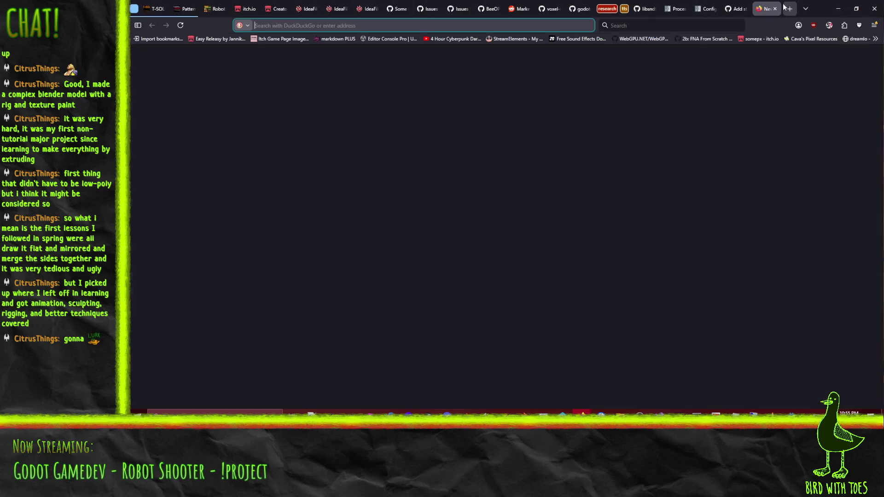
text(blender split)
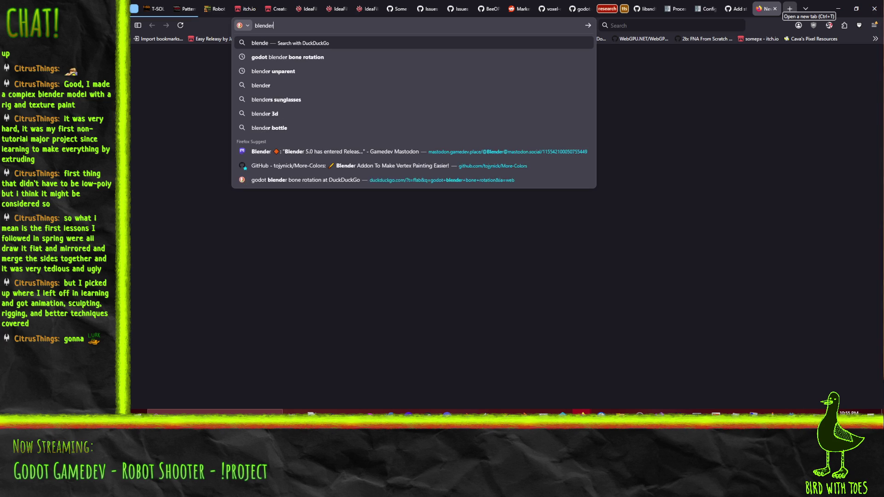
text( face)
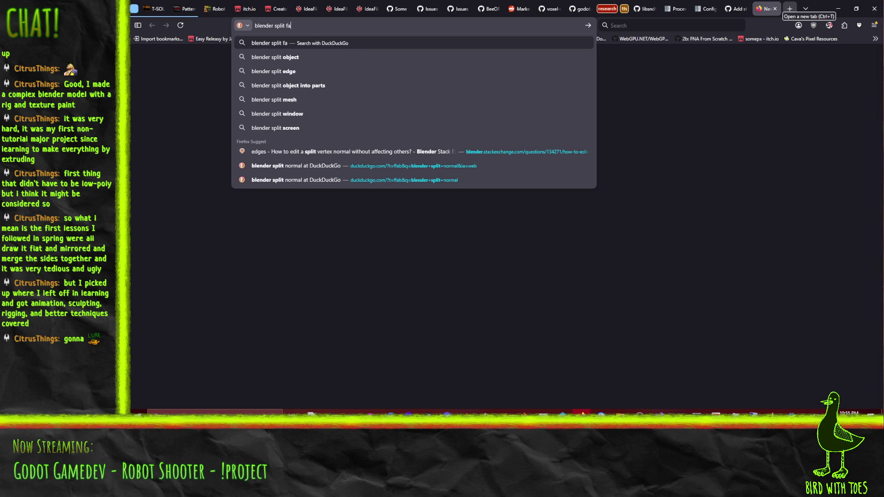
key(Down)
key(Return)
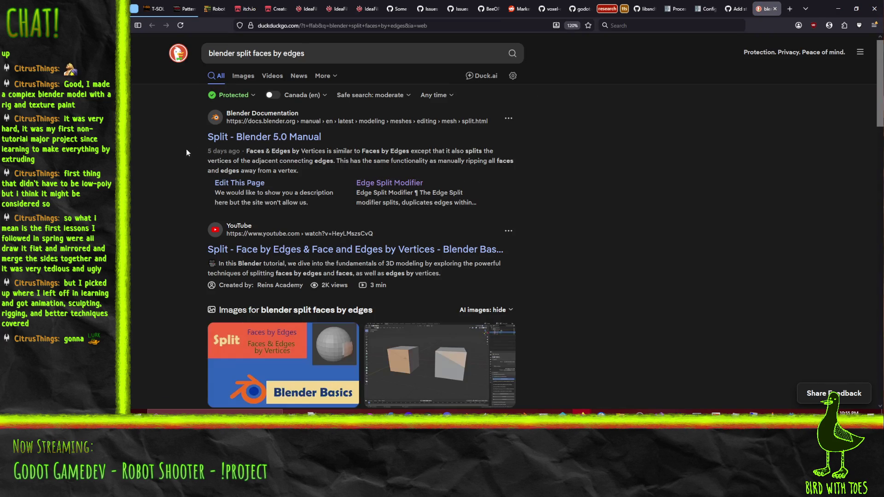
click(306, 138)
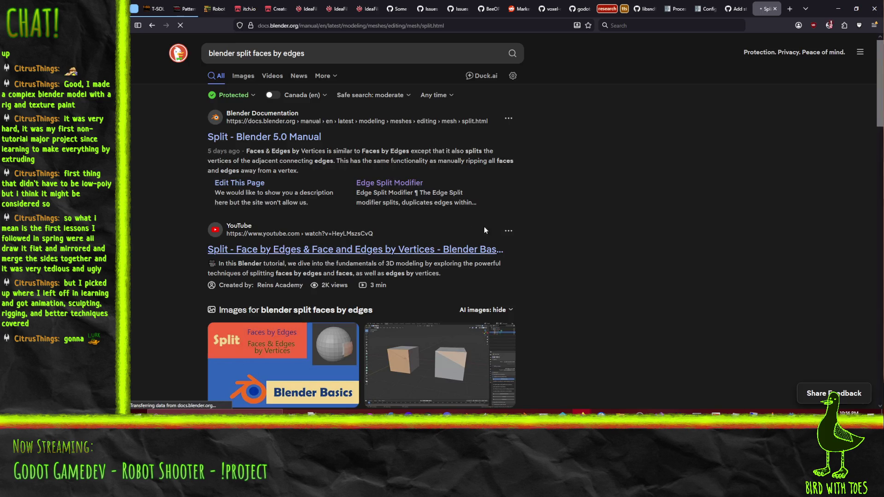
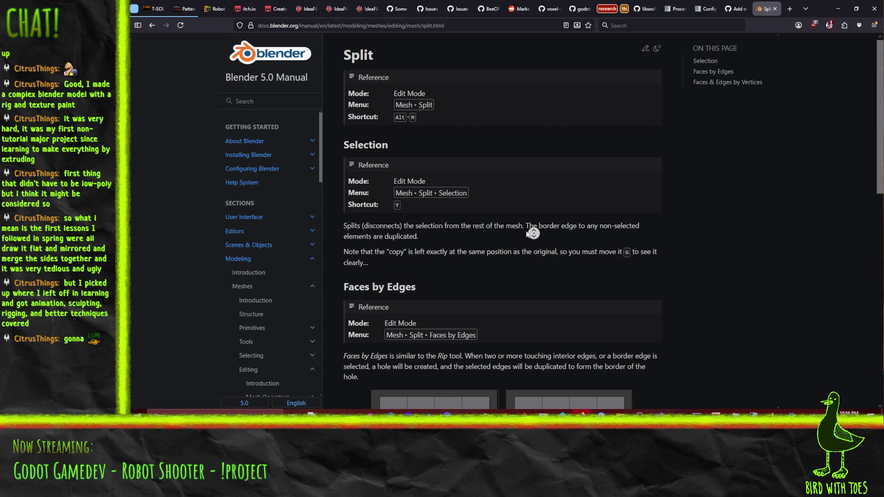
- Read the Blender Manual's Split page on Faces by Edges, then return to the apartment model
scroll(down, 3)
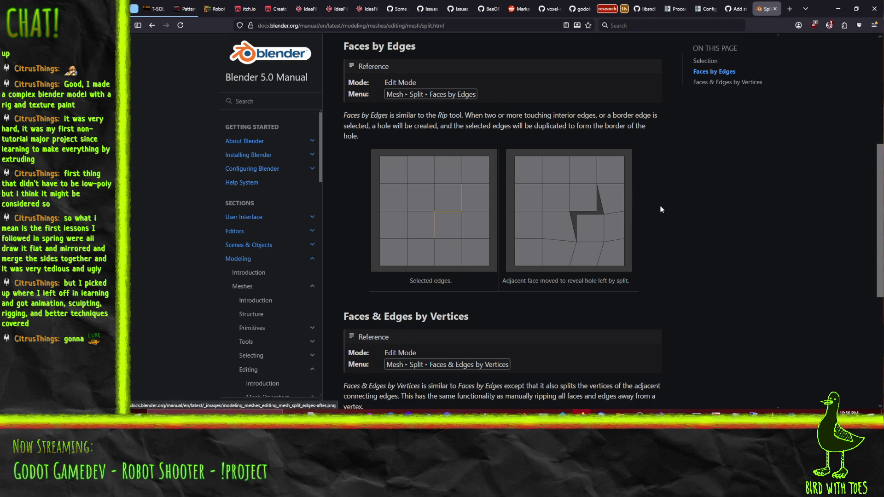
scroll(down, 3)
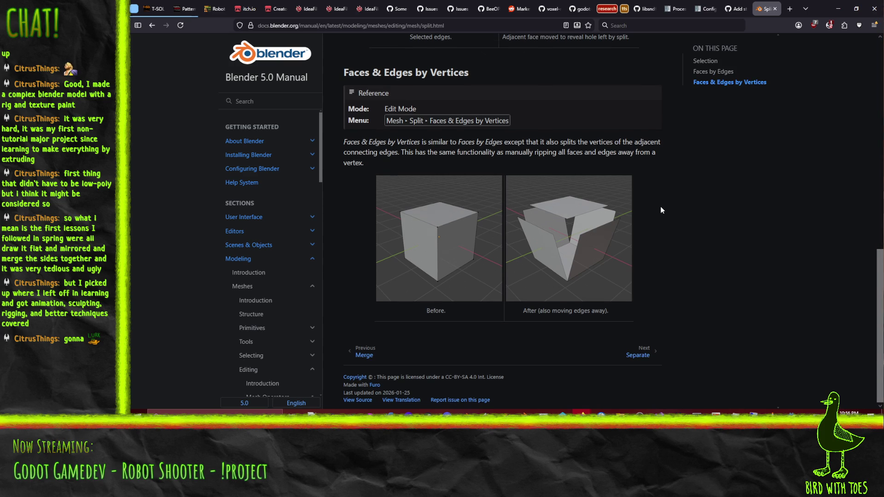
scroll(up, 3)
scroll(up, 3)
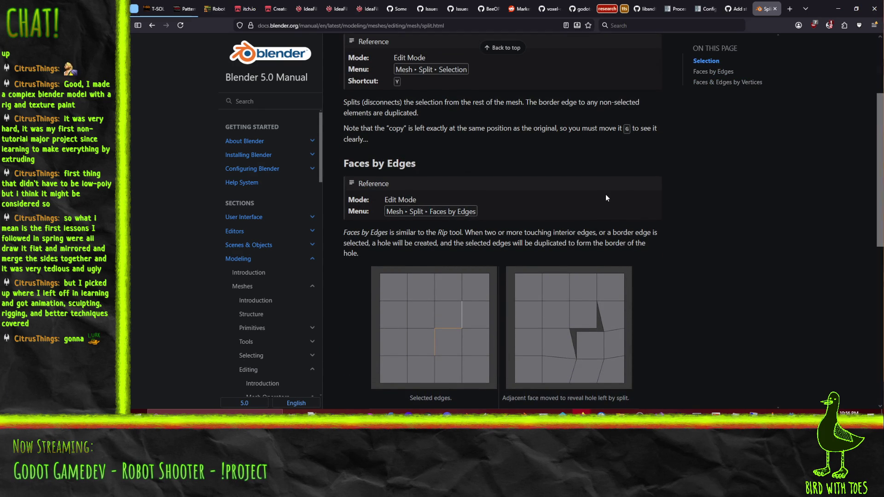
scroll(up, 3)
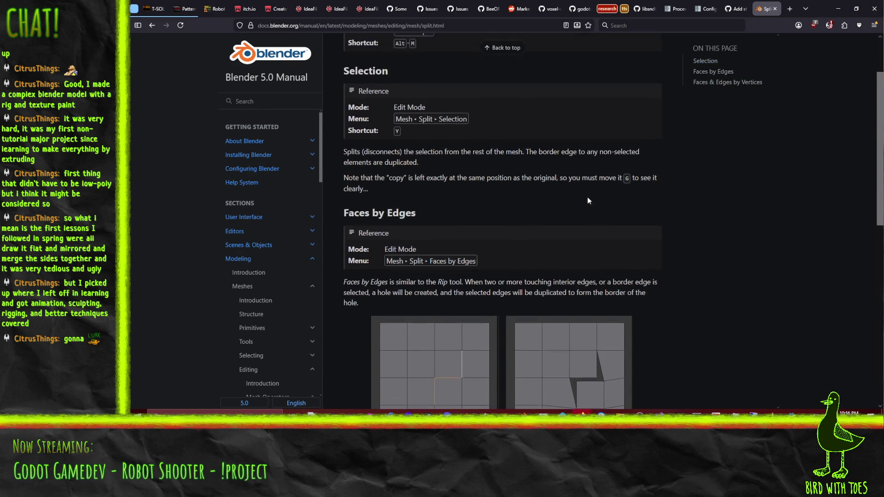
scroll(up, 3)
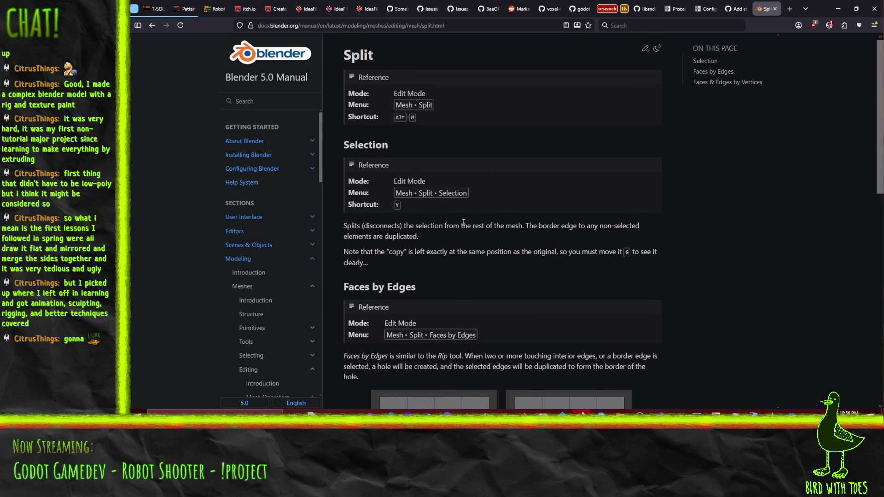
scroll(down, 3)
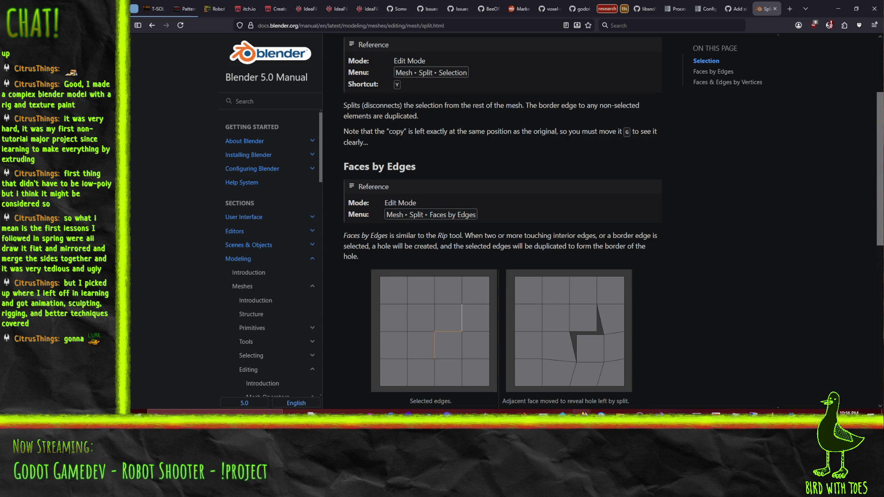
click(466, 412)
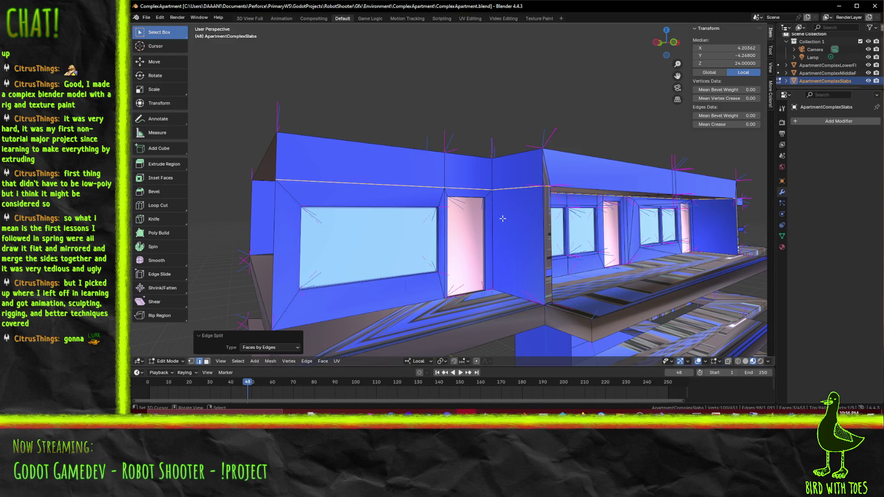
- Try the first split on the slab edges, test-move it, then undo the split
key(ctrl+shift+z)
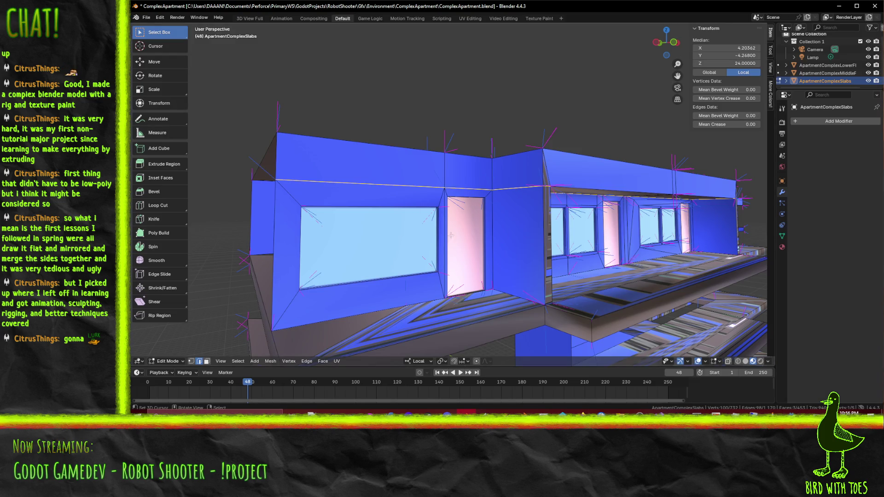
key(g)
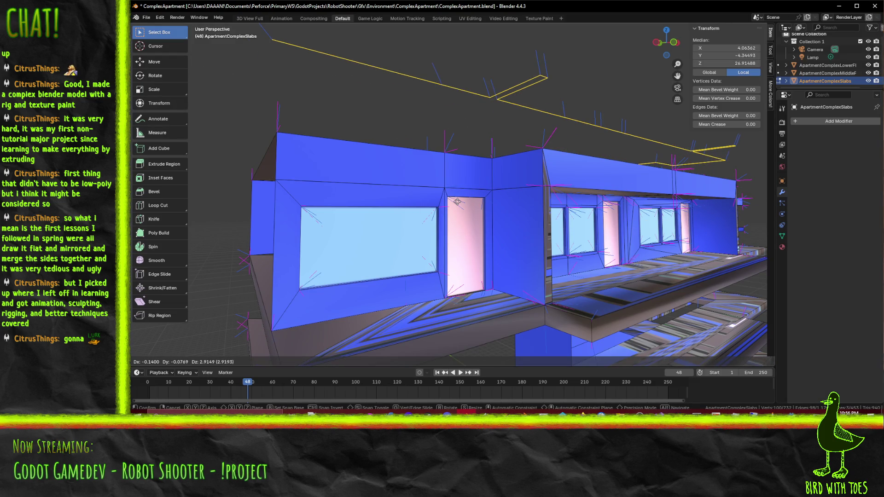
key(Escape)
drag(534, 194, 539, 175)
scroll(down, 3)
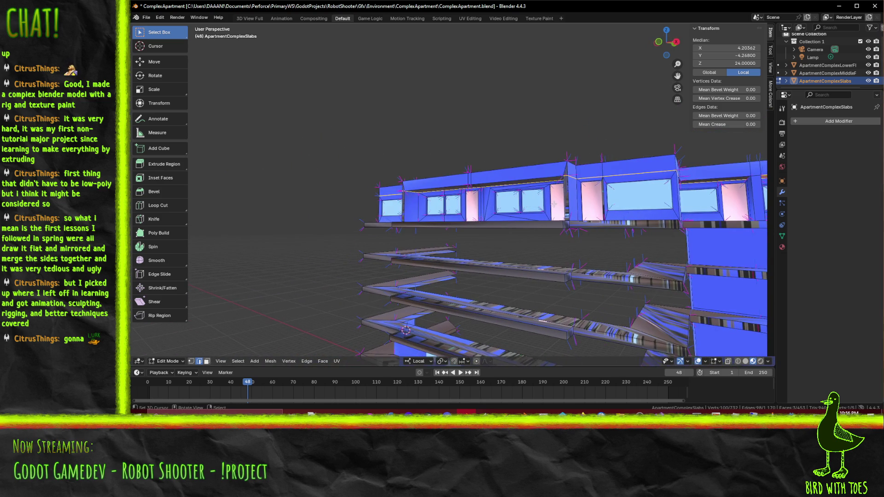
key(ctrl+z)
- Split the selected slab edges with Alt+M Faces by Edges
drag(520, 176, 466, 203)
key(alt+m)
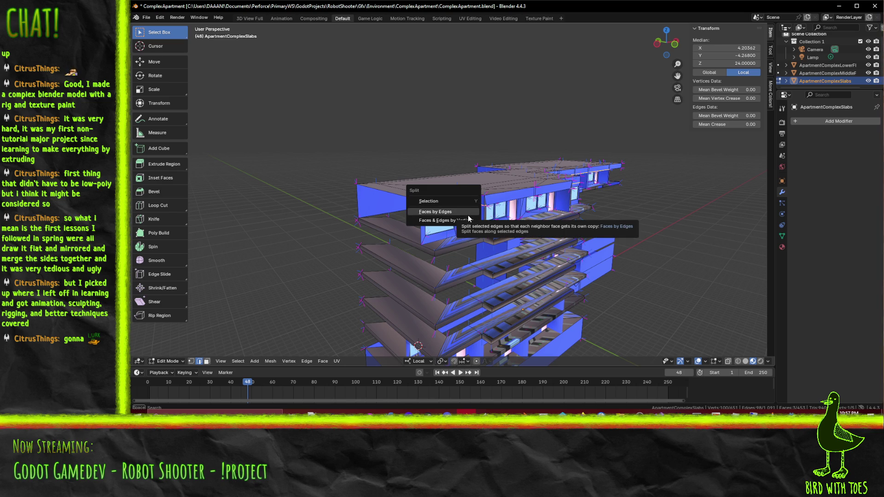
click(442, 211)
scroll(up, 3)
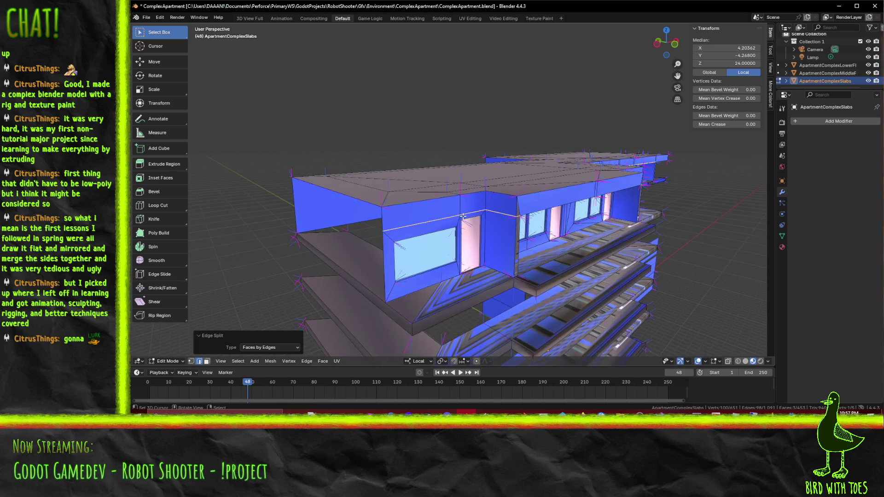
drag(481, 225, 498, 195)
- Test the split by moving the selection along Y and Z, cancelling each move
key(g)
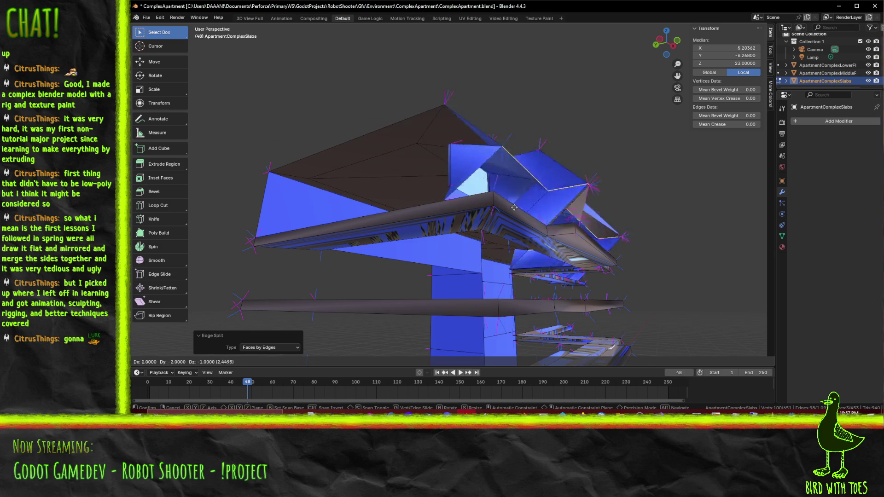
right_click(544, 196)
drag(545, 196, 551, 223)
scroll(up, 3)
key(g)
key(y)
key(z)
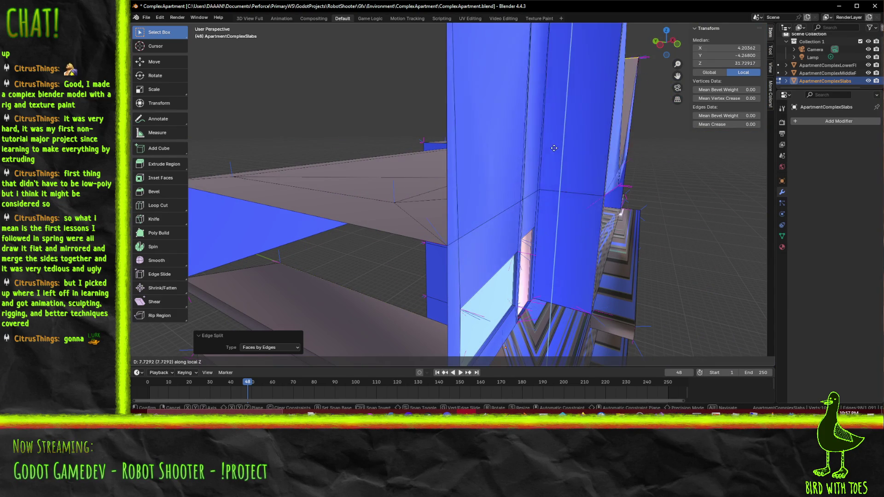
key(Escape)
drag(569, 255, 555, 234)
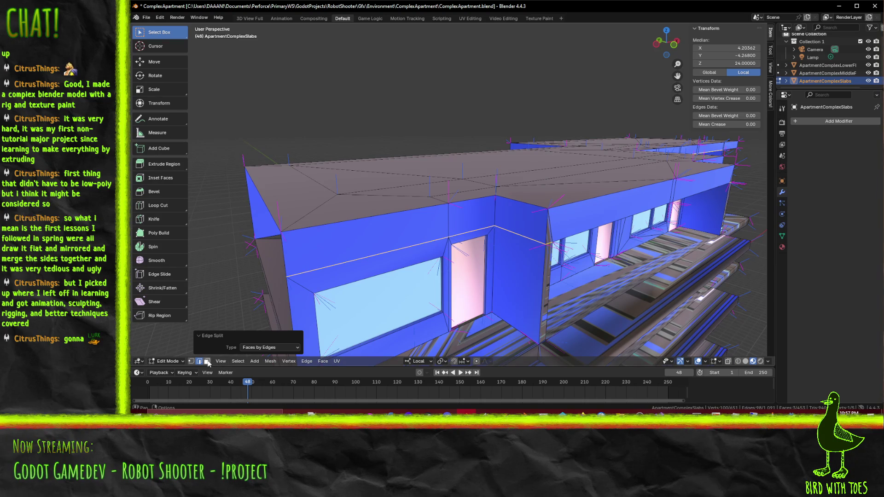
- In Face select mode, pick two top-slab wall faces and test a vertical move, then cancel
click(206, 361)
click(363, 237)
click(523, 225)
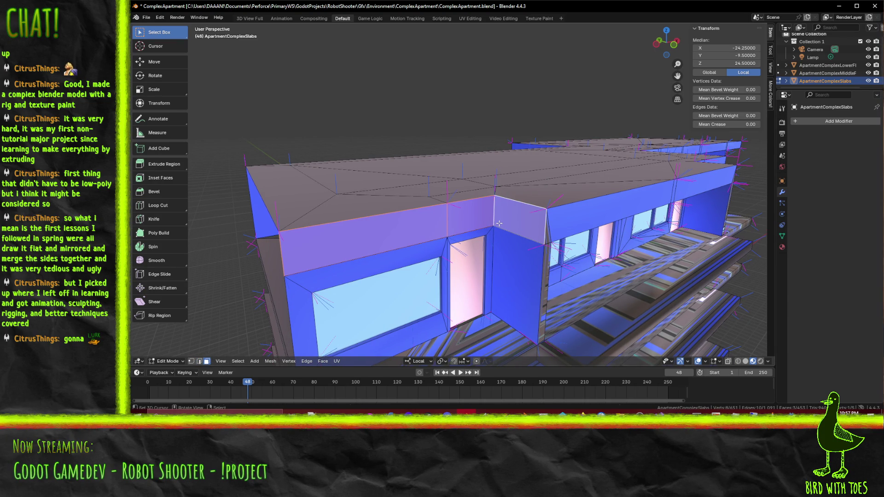
key(g)
key(z)
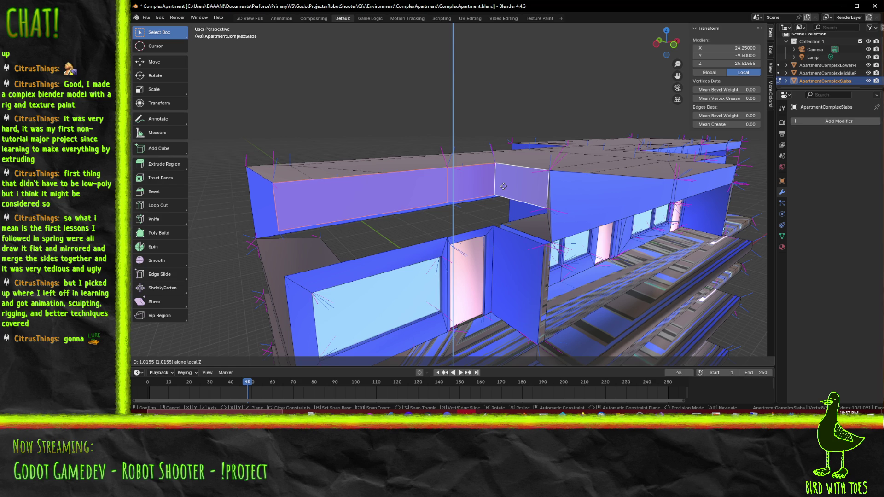
right_click(503, 186)
drag(554, 204, 562, 170)
- Add the top, underside and corner faces of the top slab to the selection
click(462, 197)
click(576, 198)
click(460, 138)
click(607, 113)
click(636, 114)
click(639, 65)
drag(640, 64, 463, 207)
click(464, 205)
click(486, 198)
click(532, 200)
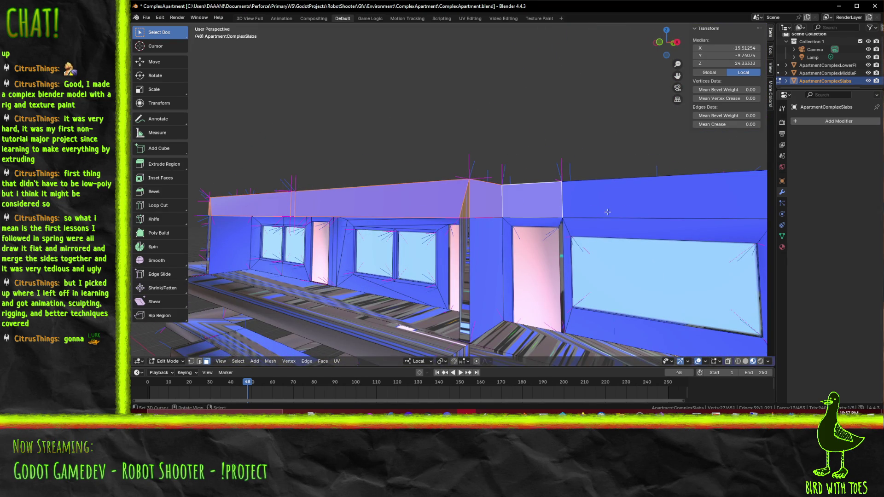
click(627, 209)
- Add the front corner faces and underside strips of the slab to the selection
drag(667, 207, 452, 146)
click(452, 146)
click(471, 147)
click(552, 145)
click(511, 177)
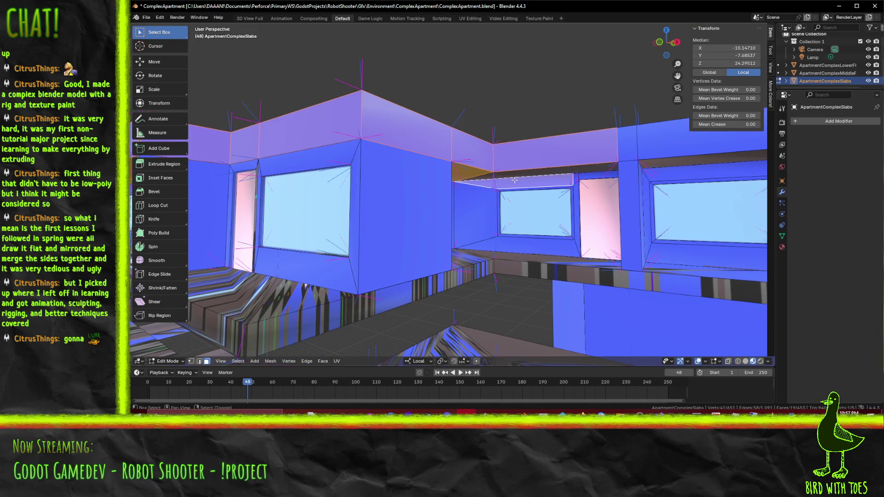
click(518, 182)
drag(517, 183, 408, 248)
- Add the remaining small corner faces and the faces under the slab corner
click(514, 134)
click(549, 133)
click(543, 88)
click(543, 89)
click(534, 92)
click(569, 69)
click(501, 50)
click(569, 70)
click(569, 82)
click(571, 82)
click(568, 81)
click(547, 60)
scroll(down, 3)
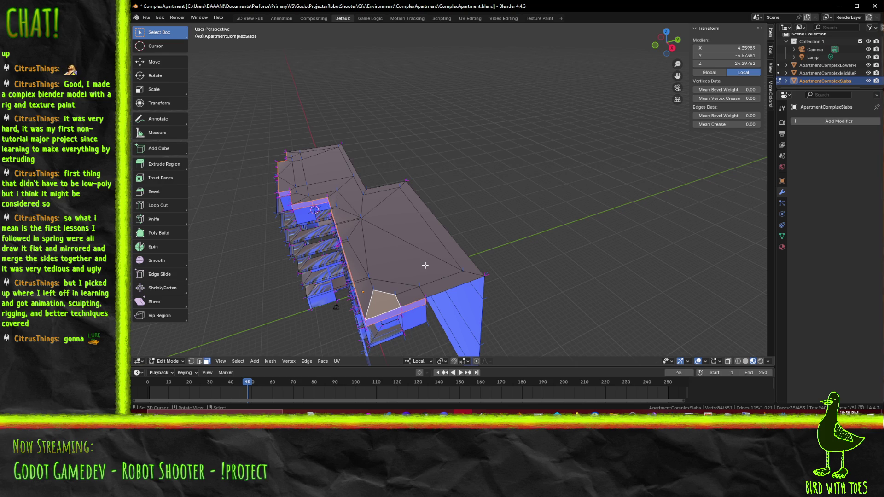
- Add the lower and left roof faces and roof triangles to the selection
click(409, 297)
click(382, 258)
click(414, 230)
click(442, 257)
click(385, 189)
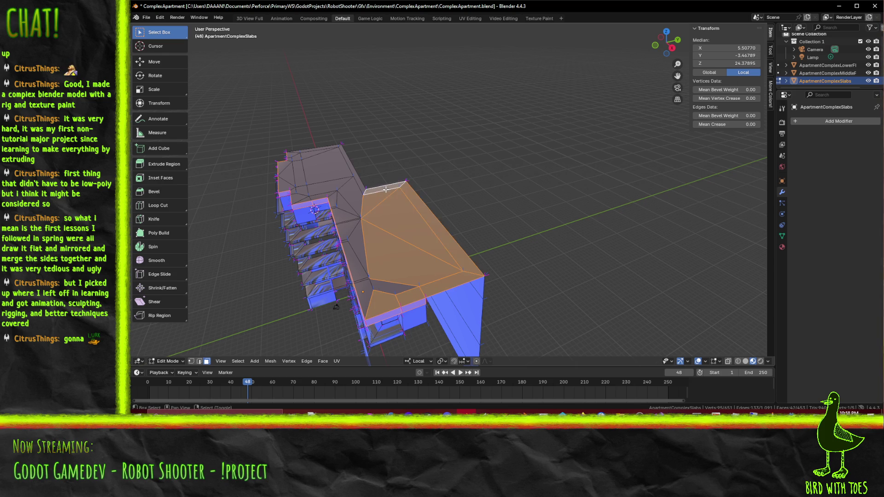
click(391, 287)
click(364, 296)
click(362, 276)
click(360, 244)
click(344, 238)
click(346, 226)
click(350, 212)
click(344, 199)
- Add the faces of the upper roof block and the last roof triangles
click(329, 168)
click(322, 186)
click(301, 175)
click(297, 161)
click(289, 185)
click(297, 190)
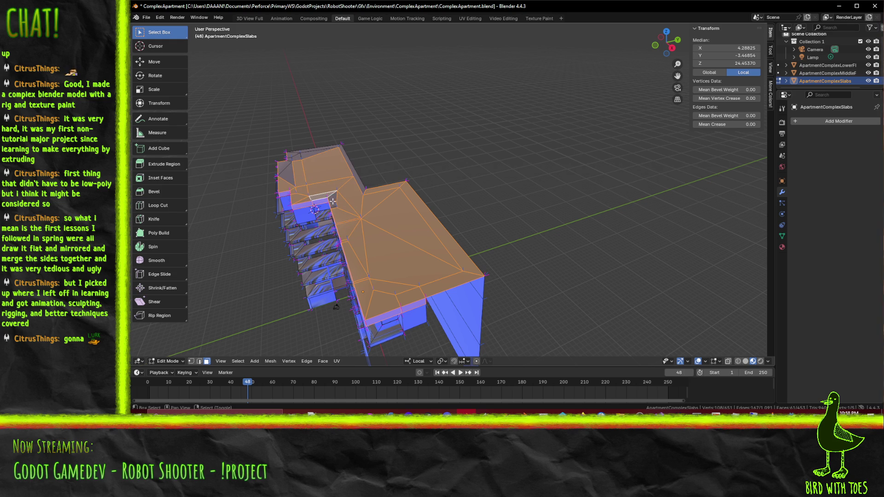
click(358, 182)
click(329, 148)
click(305, 156)
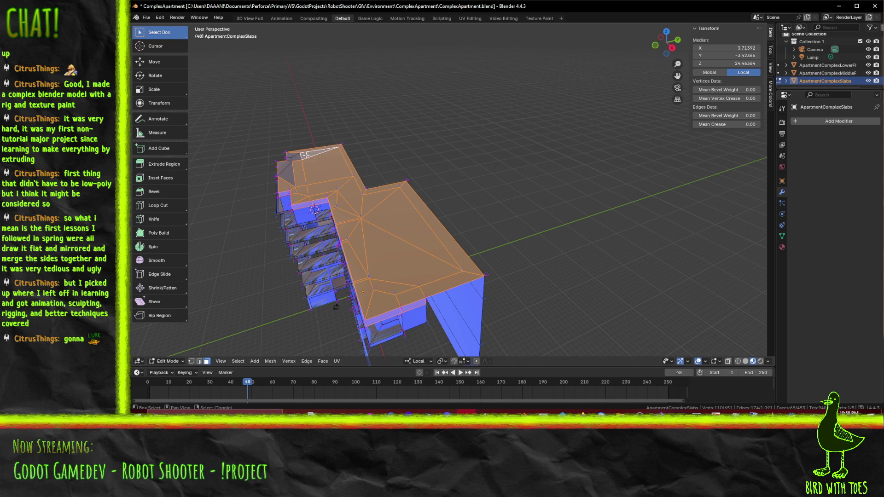
click(288, 164)
- From the back view, move the selected slab and roof 2 units up along Z
drag(288, 163, 489, 240)
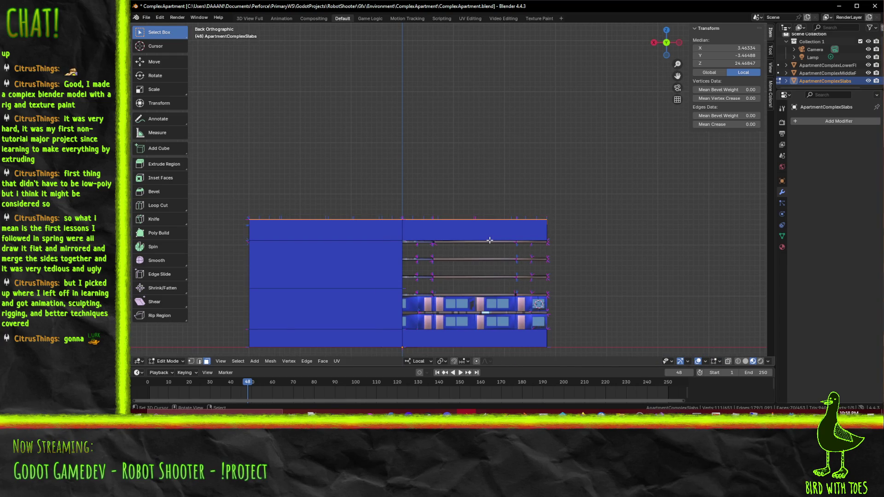
key(g)
key(z)
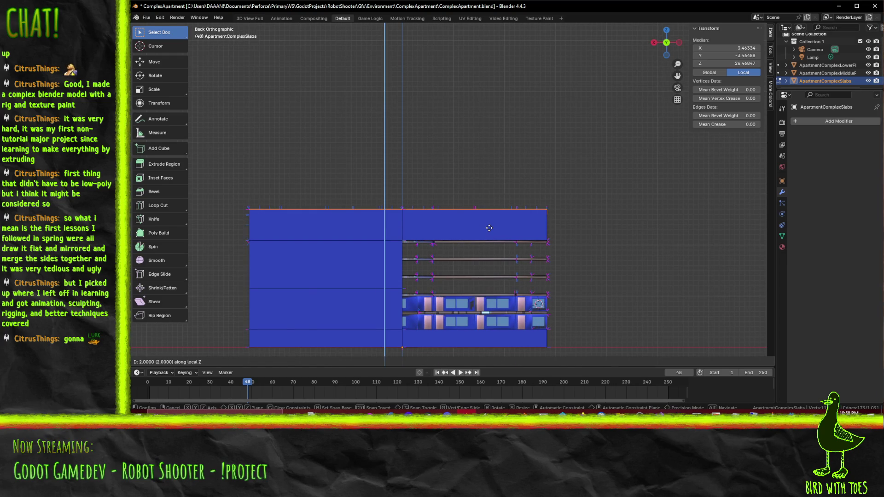
click(488, 228)
drag(460, 216, 547, 209)
- Split the pillar's top edge with Faces by Edges via F3 search, then select only that edge
click(496, 187)
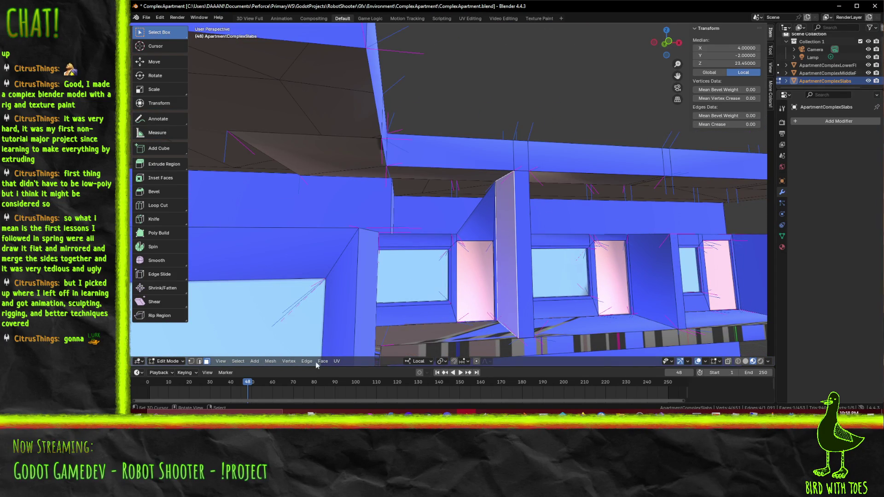
click(202, 363)
click(501, 179)
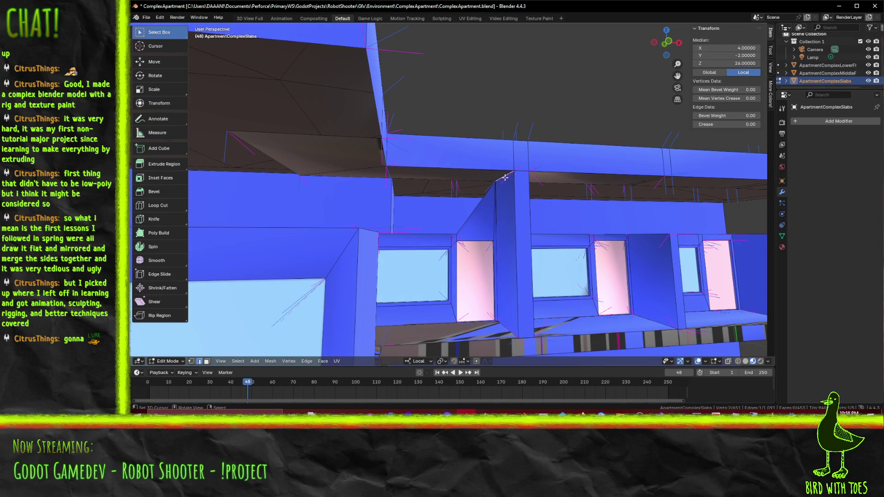
key(F3)
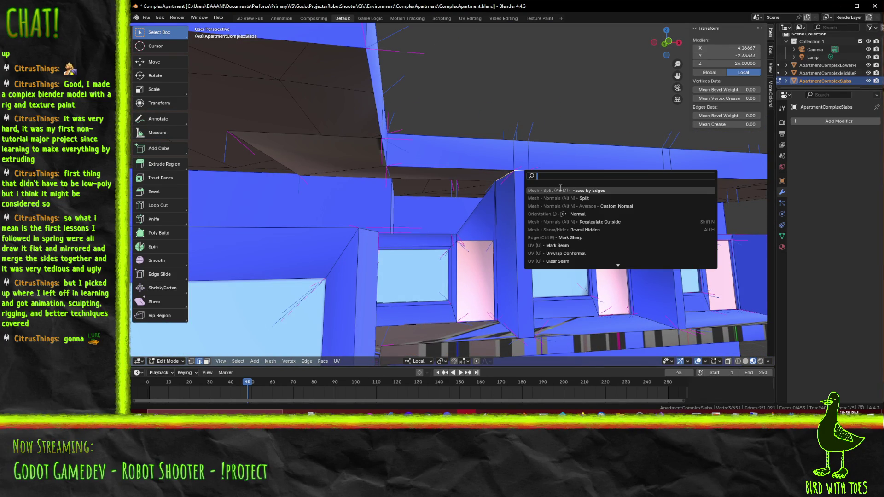
click(562, 190)
click(516, 181)
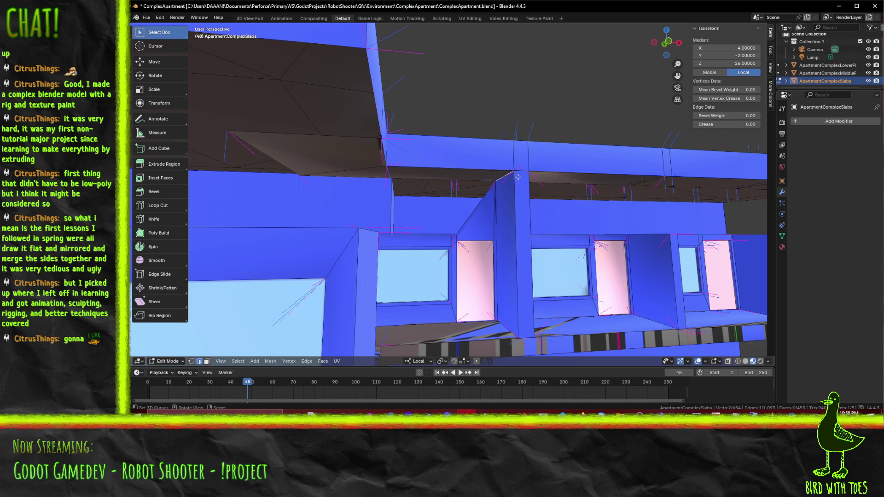
- Lower the pillar's top edge along local Z after a cancelled trial move
key(g)
key(z)
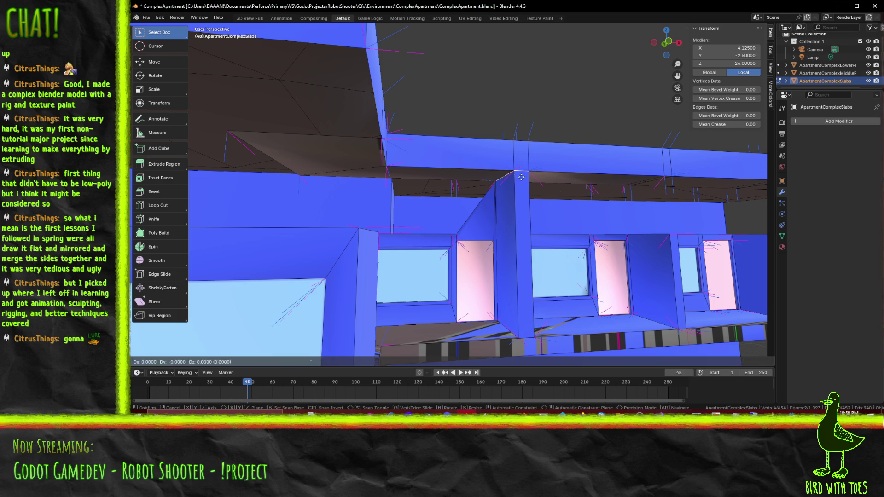
key(Escape)
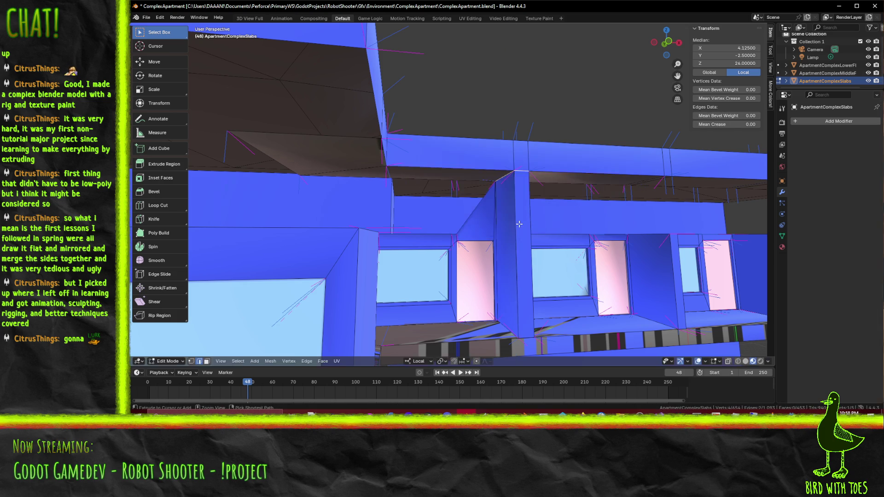
key(g)
key(z)
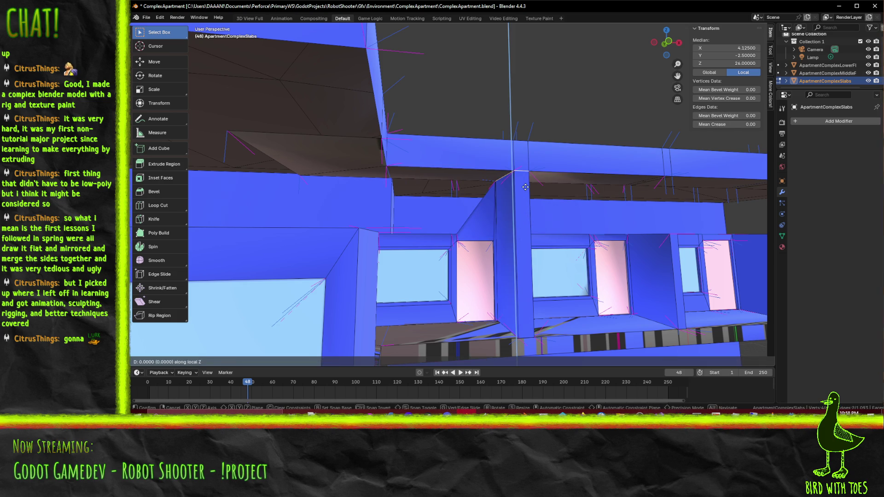
click(550, 239)
drag(549, 239, 578, 236)
drag(482, 234, 349, 229)
- Move the short horizontal edge above the next pillar along local Z
click(343, 230)
click(339, 230)
click(339, 216)
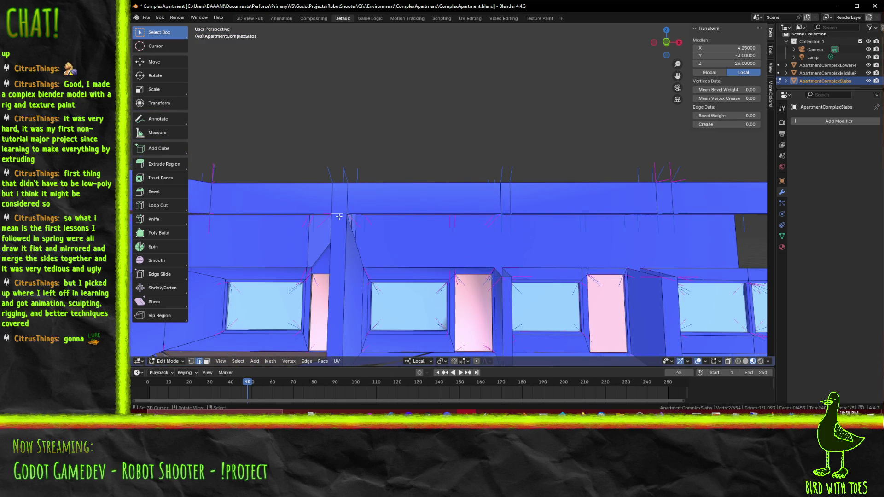
key(g)
key(z)
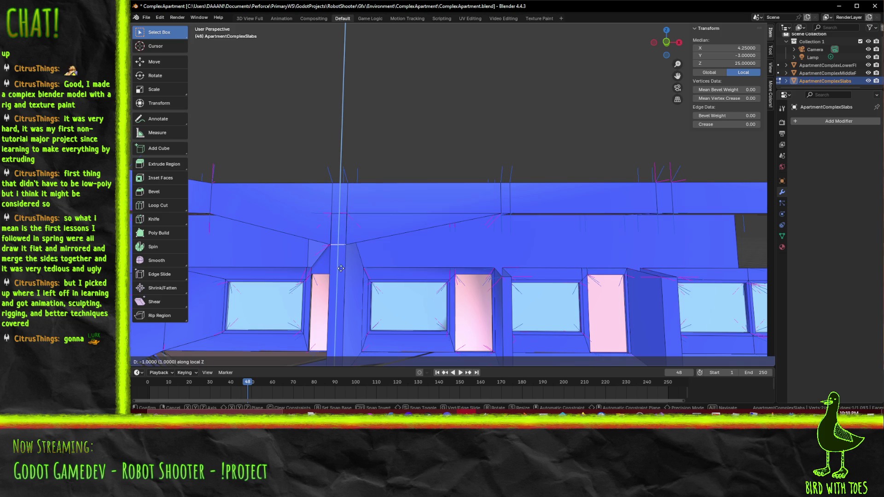
click(354, 225)
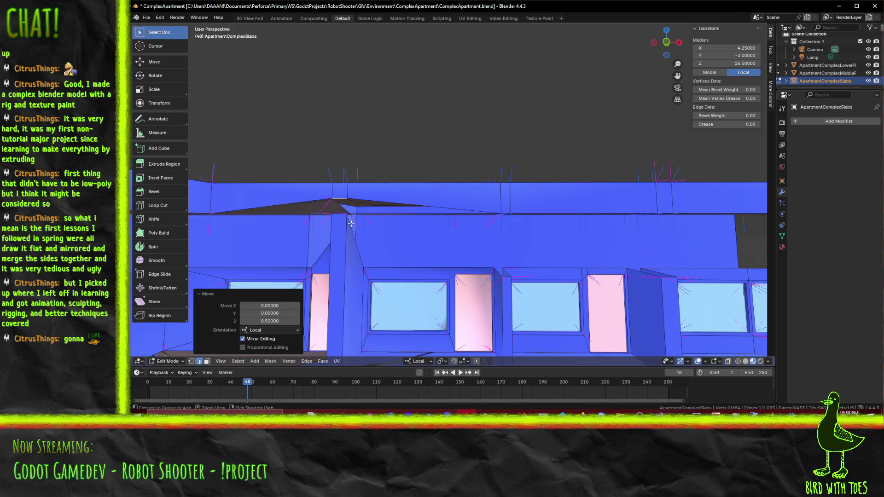
- Add a second edge at the next pillar corner and move both along local Z
drag(355, 225, 473, 233)
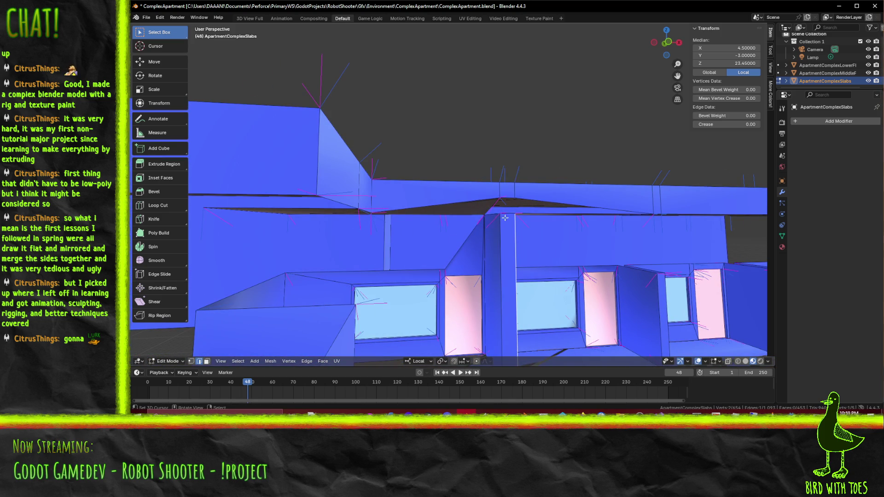
click(492, 220)
key(g)
key(z)
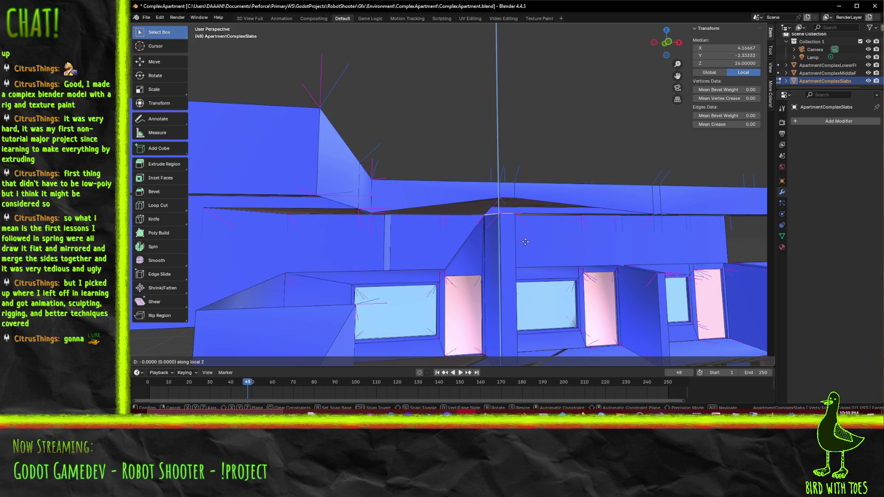
click(524, 267)
- Move the upper slab edge along local Z to height 26.5
click(510, 199)
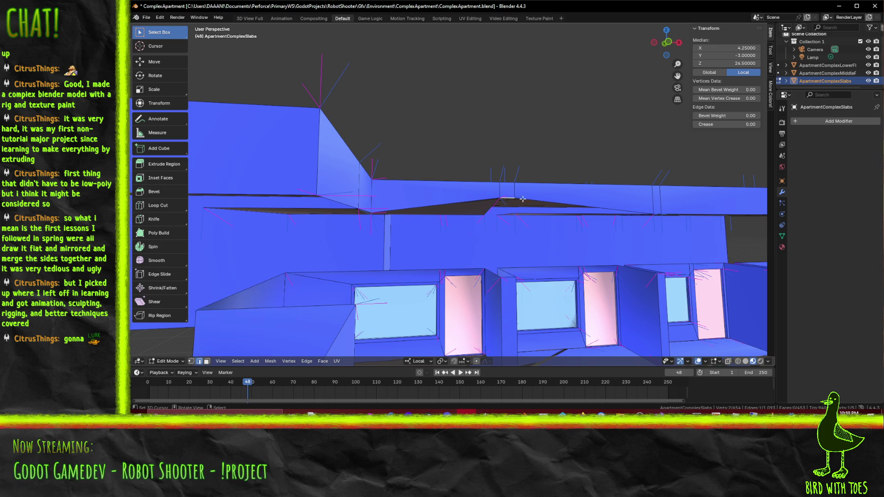
key(g)
key(z)
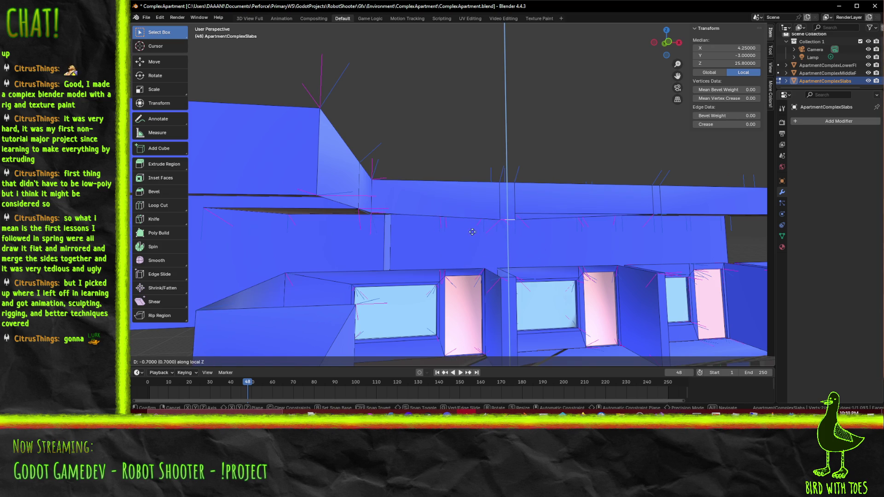
click(511, 232)
drag(547, 235, 504, 195)
scroll(up, 3)
scroll(down, 3)
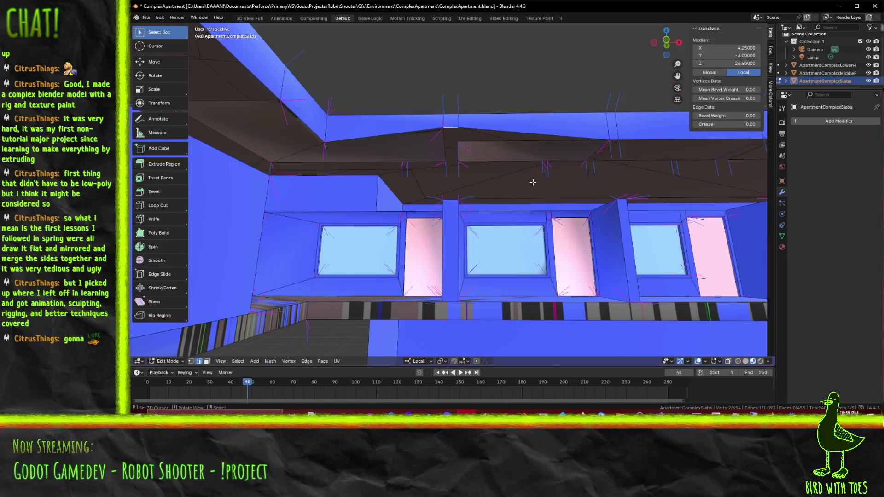
- Lower the edge to height 26 and switch to the front view
key(g)
key(z)
mouse_move(513, 248)
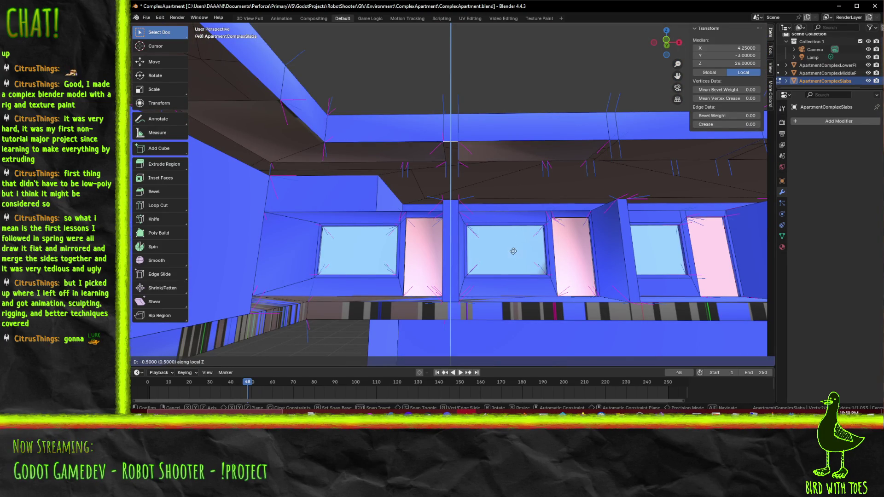
click(513, 264)
drag(513, 264, 427, 208)
key(KP_1)
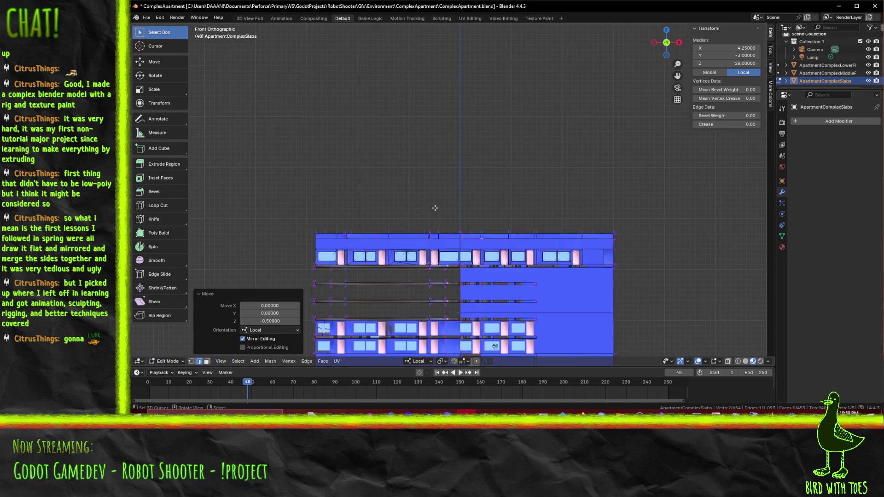
- Switch to wireframe shading and box-select the whole top slab strip
key(z)
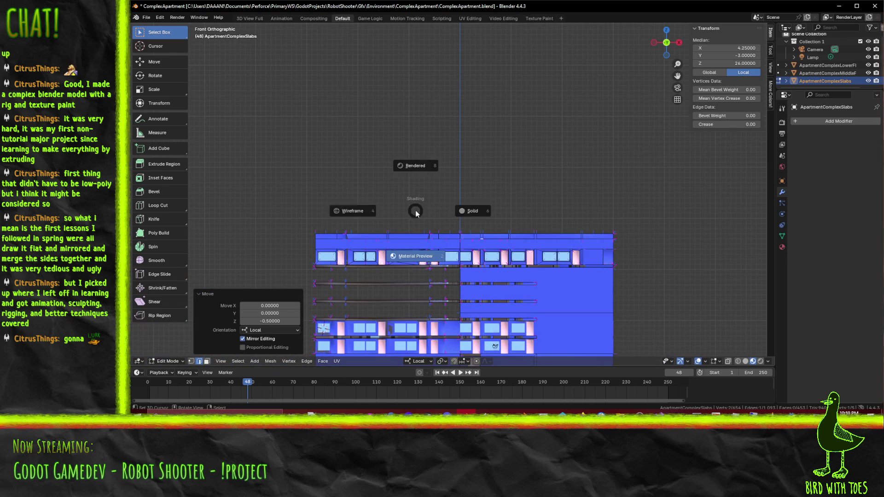
click(331, 205)
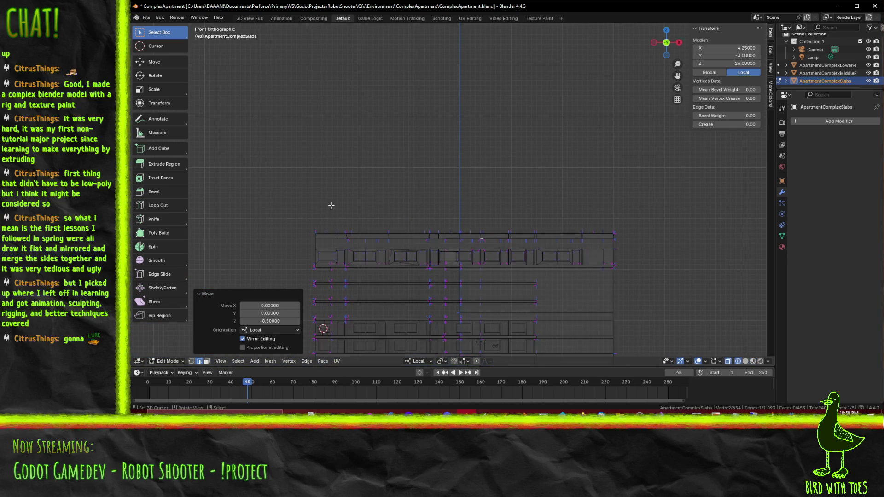
drag(289, 199, 637, 274)
key(m)
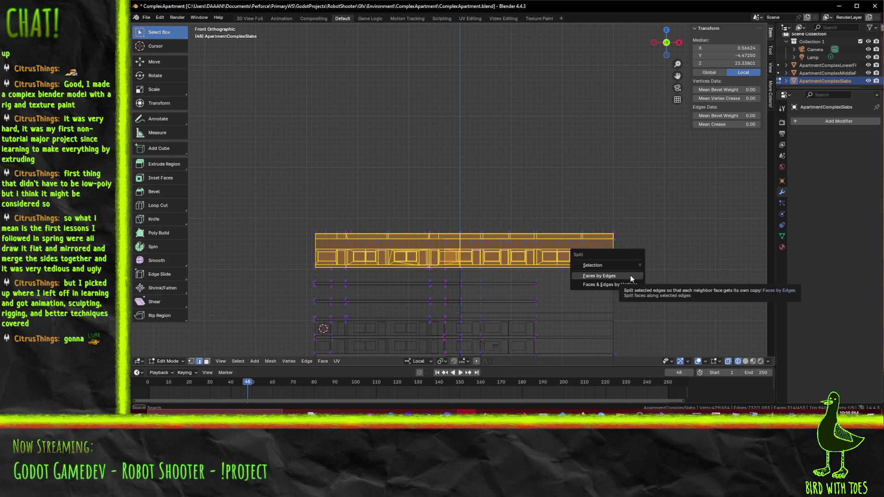
key(Escape)
key(ctrl+m)
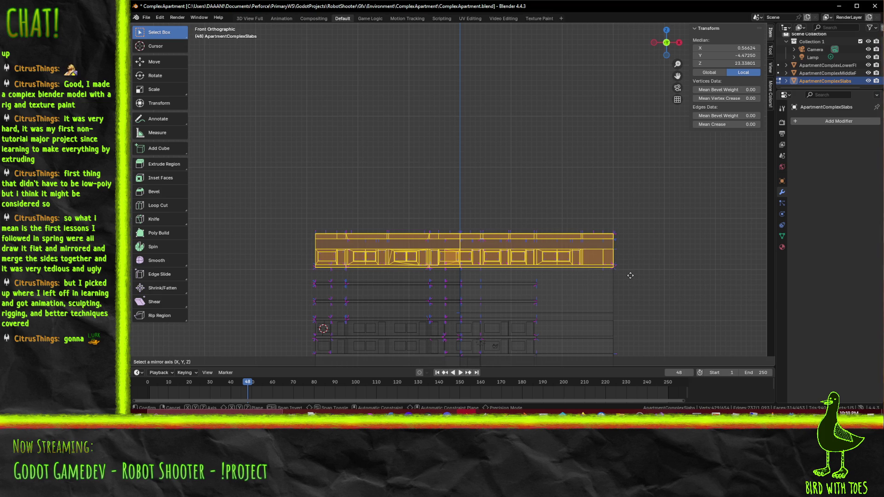
key(Escape)
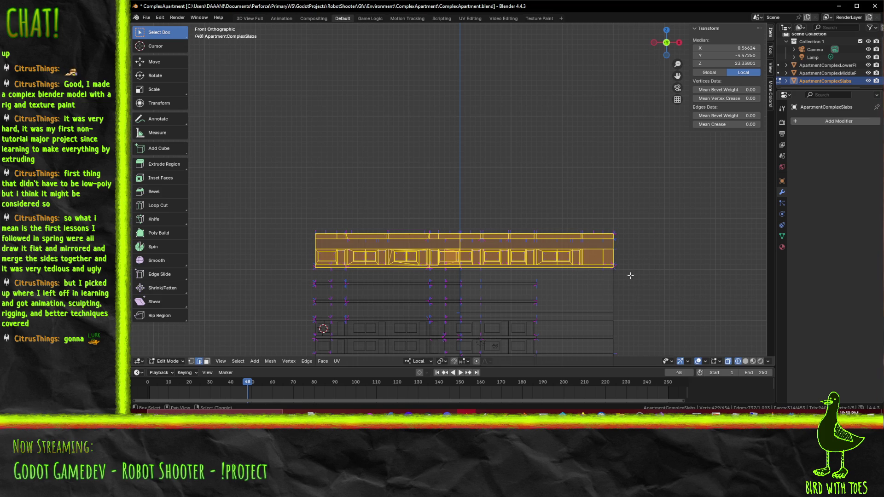
- Run Merge by Distance on the slab, removing 18 duplicate vertices
key(F3)
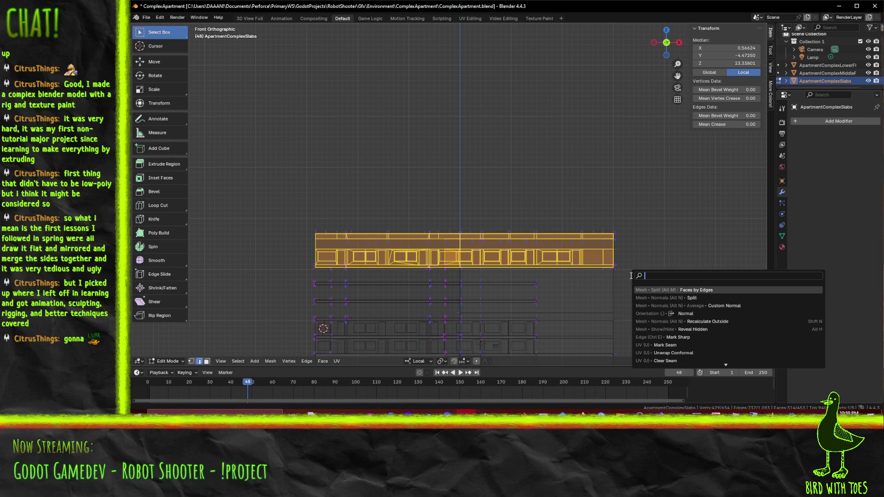
text(remove)
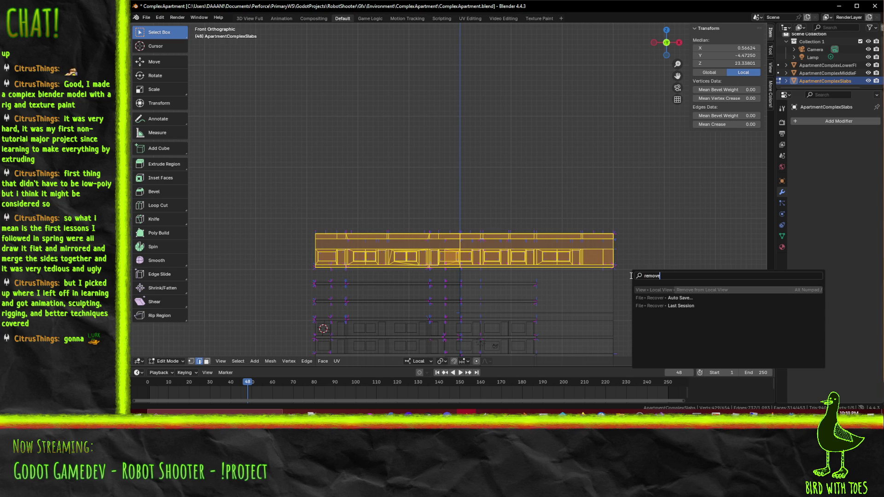
key(BackSpace)
key(BackSpace)
key(BackSpace)
text(mer)
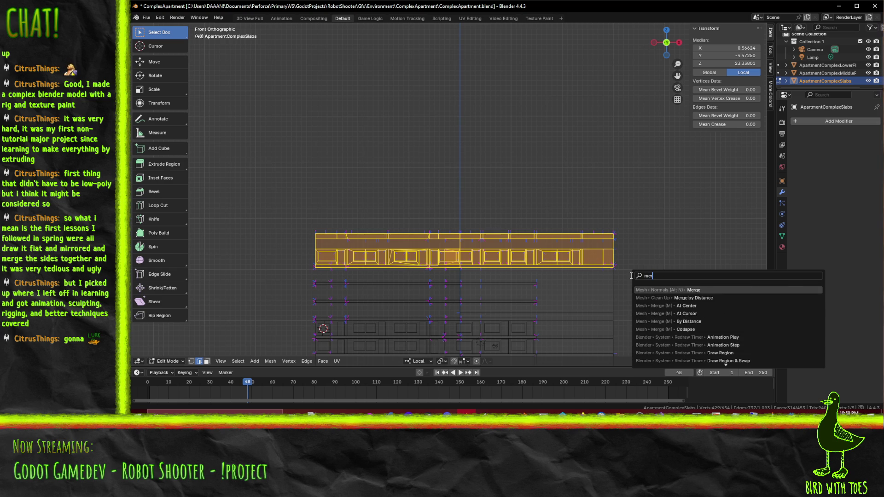
click(698, 297)
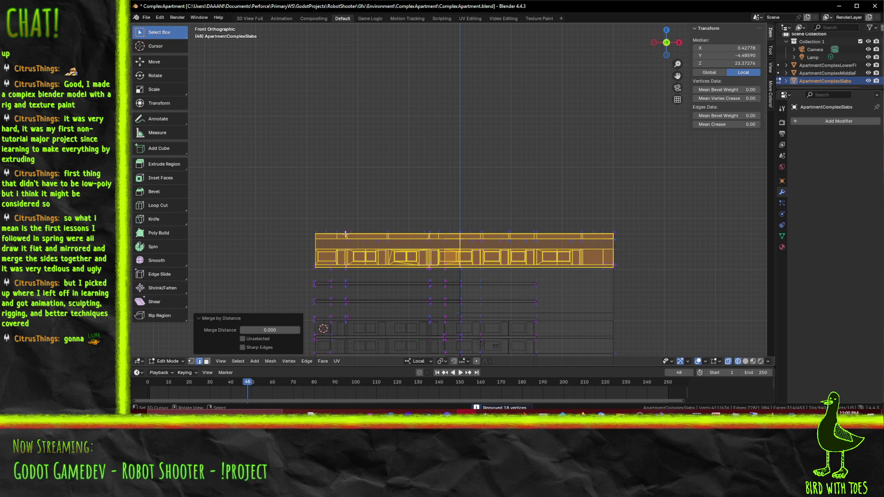
- Deselect the mesh and return the viewport to solid shading
key(alt+a)
drag(454, 246, 443, 235)
key(z)
click(490, 245)
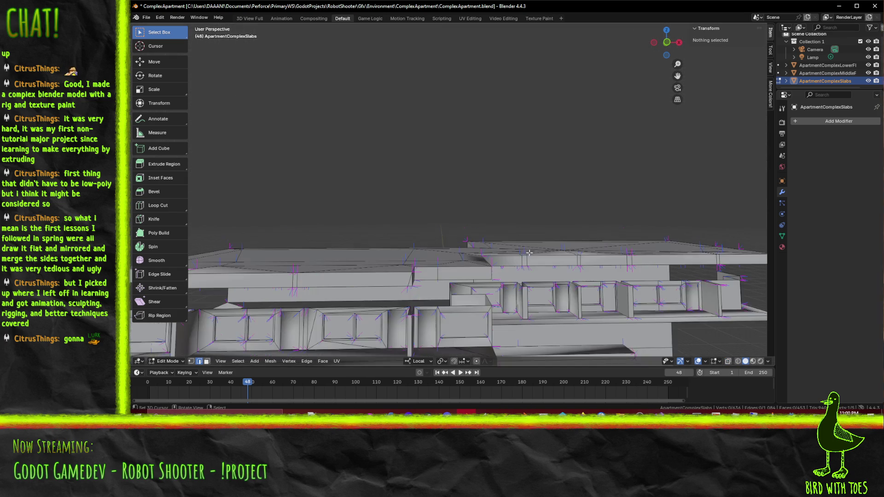
- Switch to material preview shading and orbit to look under the top slab
key(z)
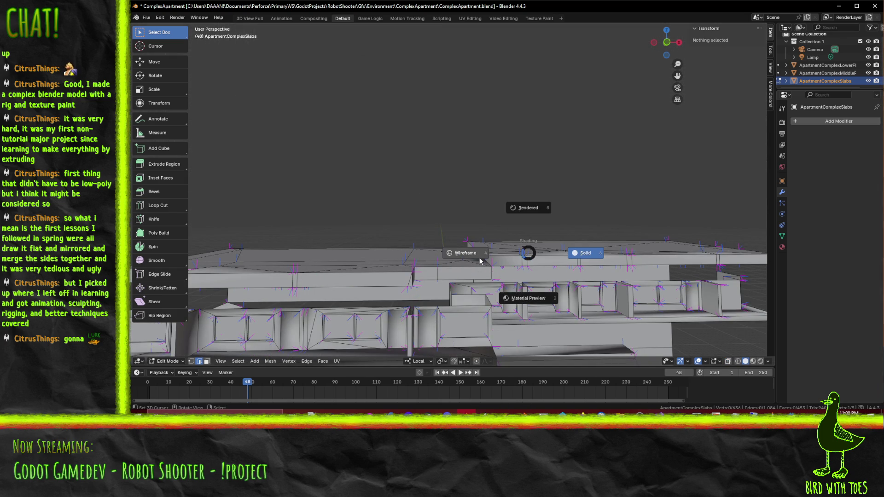
click(480, 260)
key(z)
click(474, 300)
drag(474, 300, 488, 206)
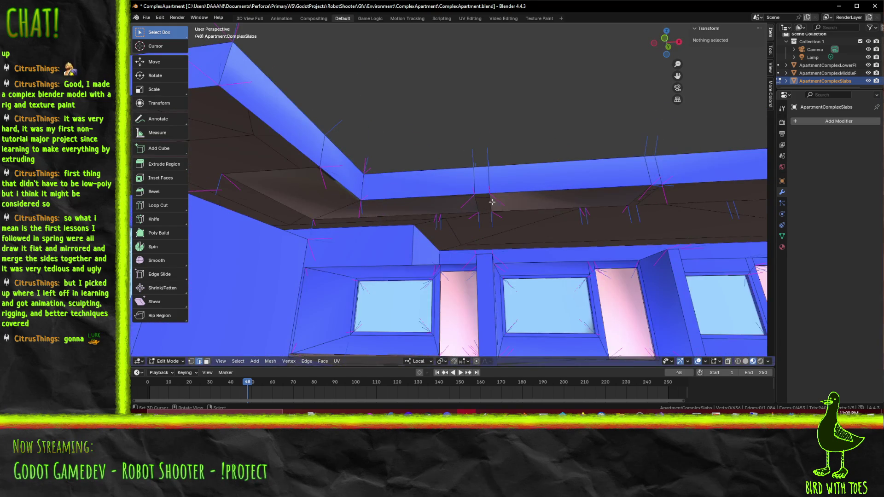
- Inspect the slab underside edges, testing and cancelling local Z moves
click(465, 191)
key(g)
key(z)
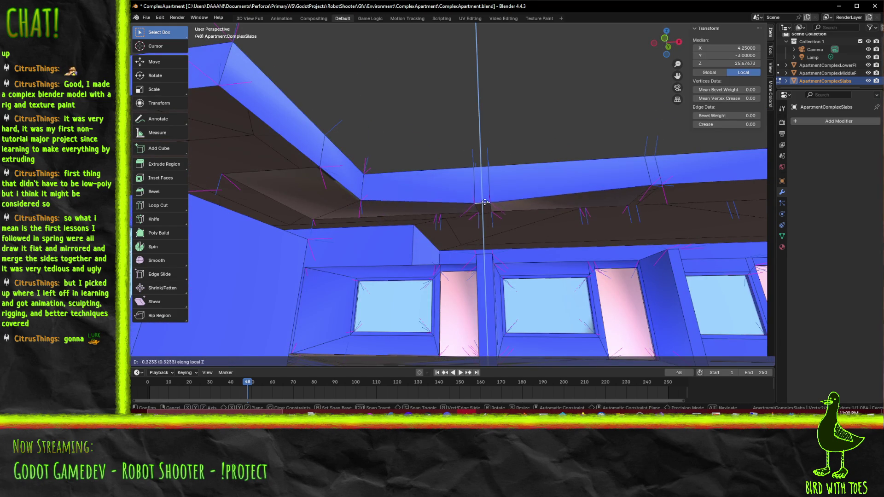
key(Escape)
drag(492, 183, 504, 204)
click(462, 175)
key(g)
key(z)
key(Escape)
scroll(down, 3)
scroll(up, 3)
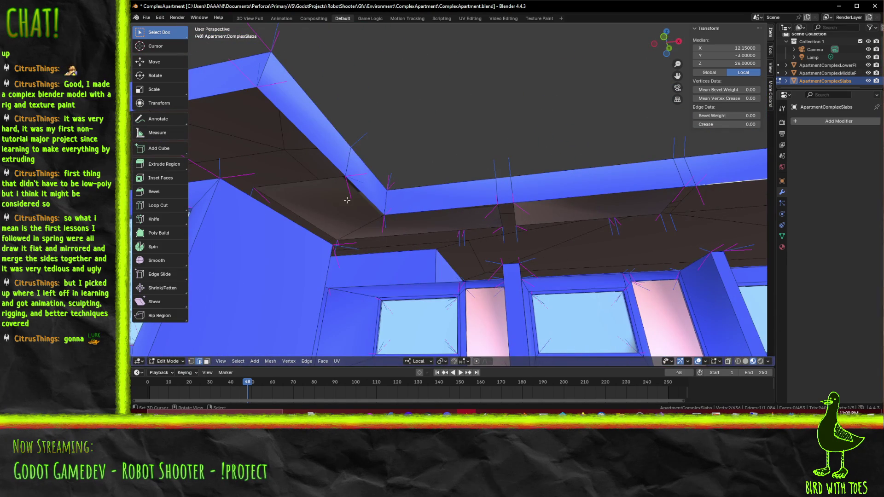
- In face mode, select the seven slab-underside faces and delete them
click(206, 361)
click(318, 202)
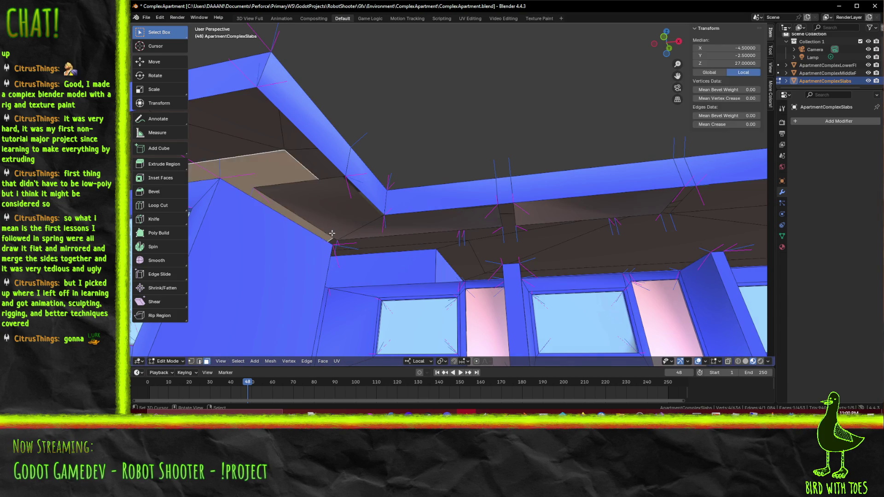
click(497, 218)
click(589, 214)
drag(589, 214, 500, 217)
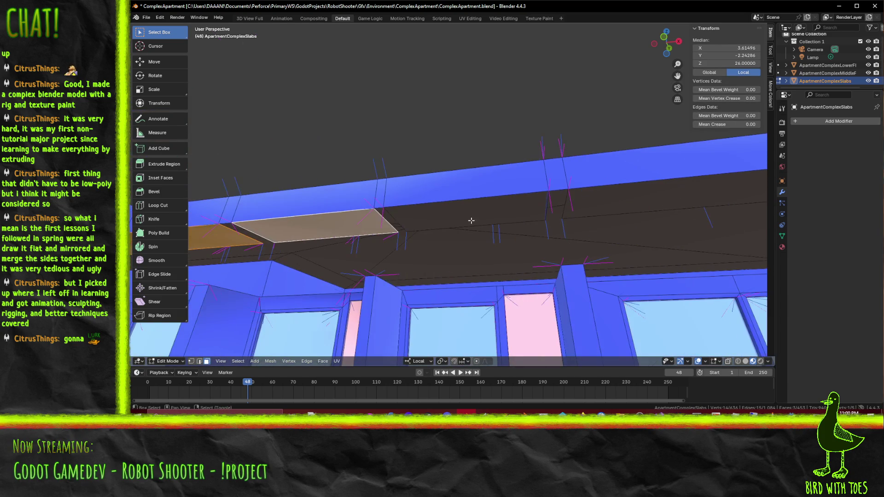
click(500, 217)
click(608, 206)
drag(608, 206, 511, 203)
click(511, 203)
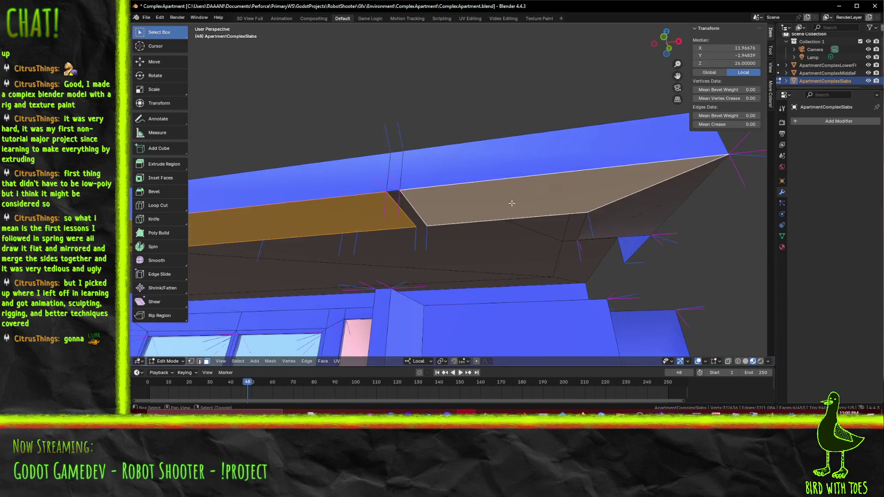
click(596, 210)
drag(596, 210, 425, 214)
key(x)
click(497, 181)
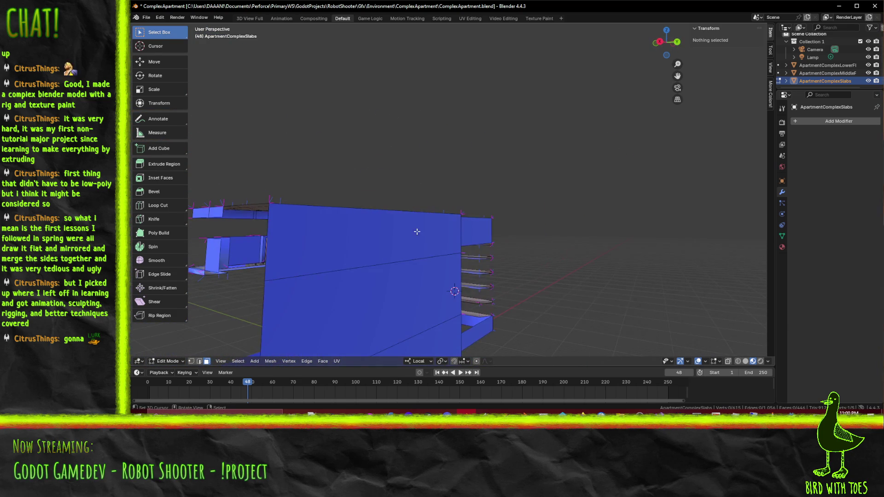
- In edge mode, select two diagonal slab edges
click(198, 362)
click(364, 266)
drag(364, 266, 319, 255)
click(541, 256)
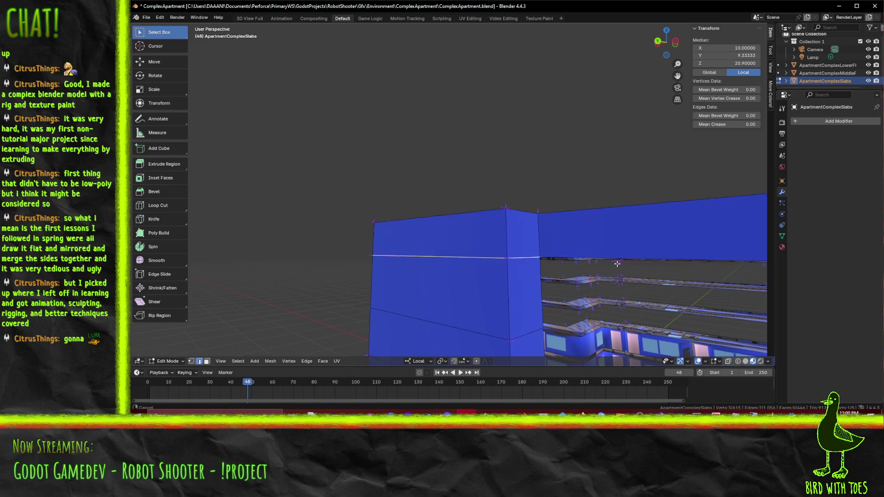
scroll(down, 3)
drag(366, 233, 397, 239)
key(g)
key(z)
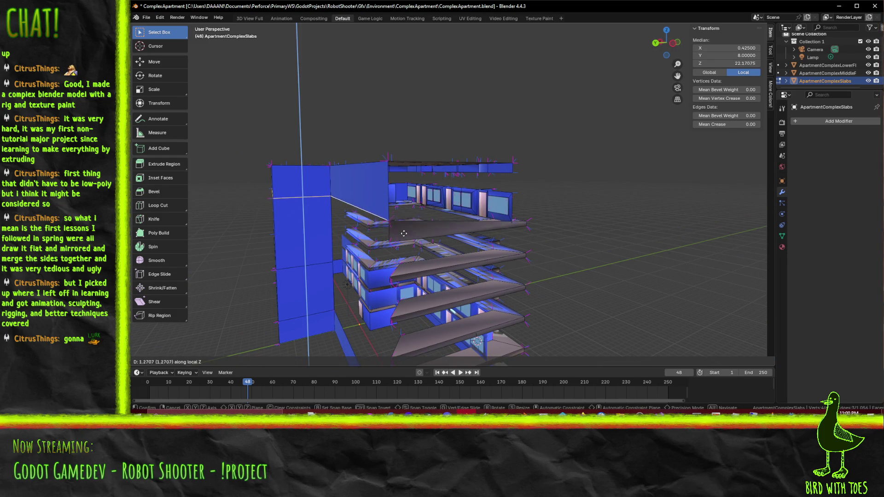
key(Escape)
- Split the slab faces along the selected edges with Split > Faces by Edges
key(F3)
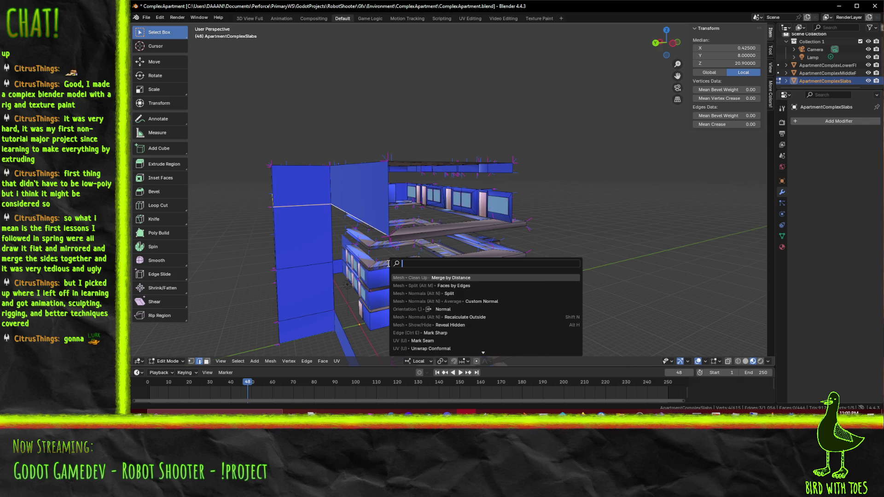
key(Escape)
key(alt+m)
click(441, 275)
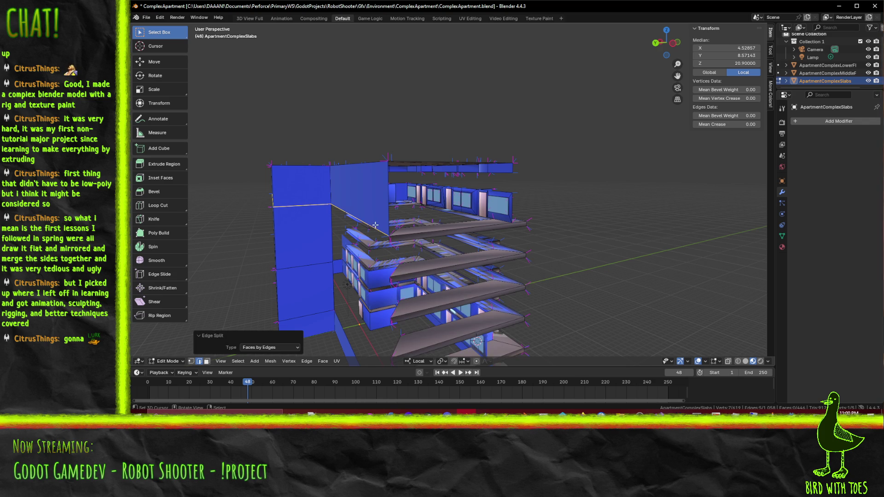
- Select the horizontal edge loop across the wall, cancelling a trial Z move
click(372, 224)
drag(373, 224, 357, 197)
scroll(up, 3)
click(416, 207)
key(g)
key(z)
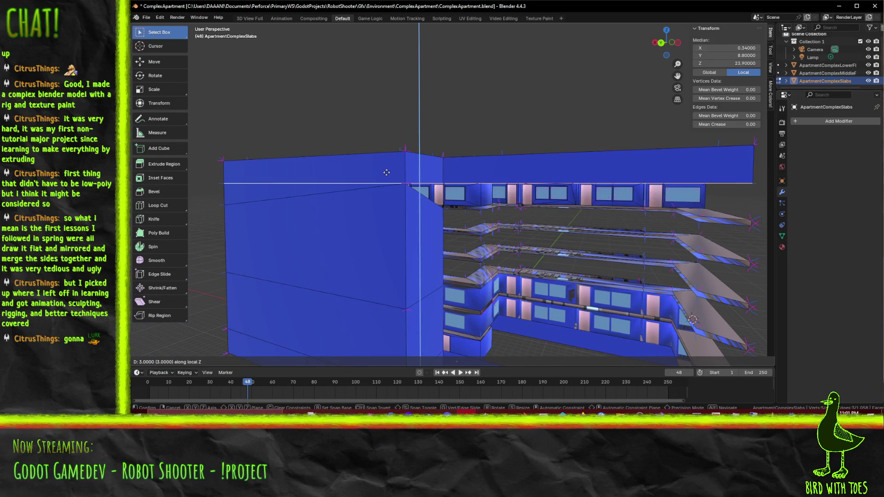
right_click(387, 172)
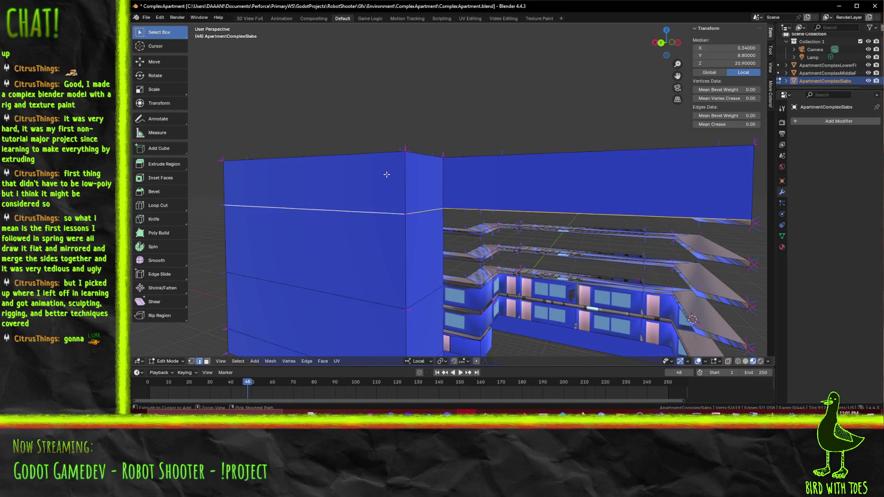
- Lower the left wall edge 2 units along local Z, then move it with the upper edge
click(265, 191)
key(g)
key(z)
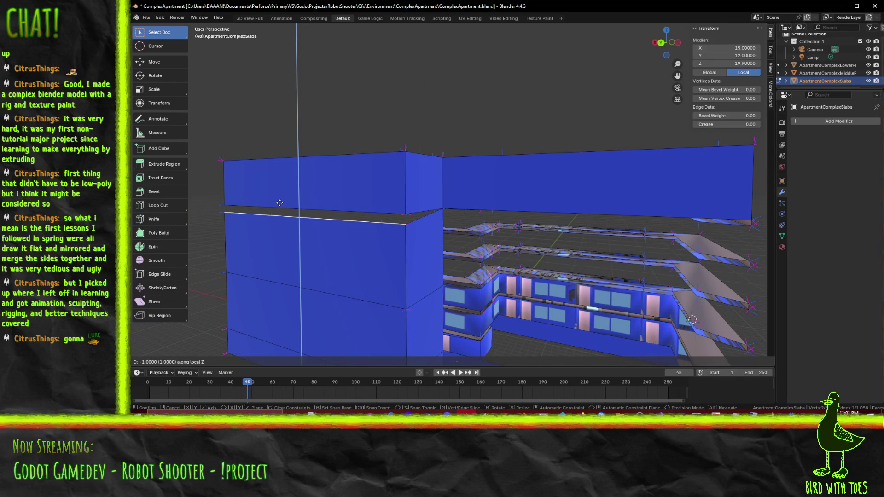
click(280, 203)
click(316, 209)
key(g)
key(z)
click(390, 260)
- Raise the wall's lower-rim edge 1 unit along local Z and select a second edge
click(495, 205)
click(499, 203)
click(489, 210)
drag(556, 255, 514, 208)
key(g)
key(z)
click(534, 237)
click(553, 219)
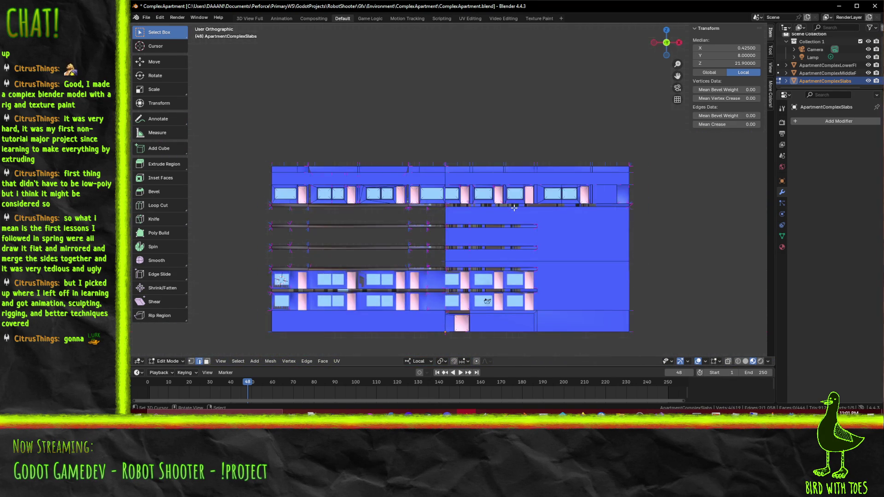
- In Right view, raise the selected wall section along local Z
key(KP_3)
scroll(up, 3)
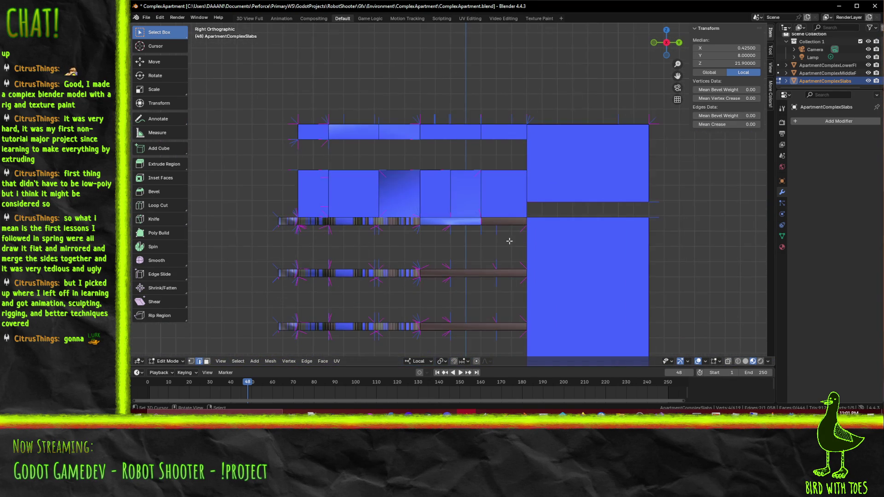
key(g)
key(z)
key(z)
click(512, 179)
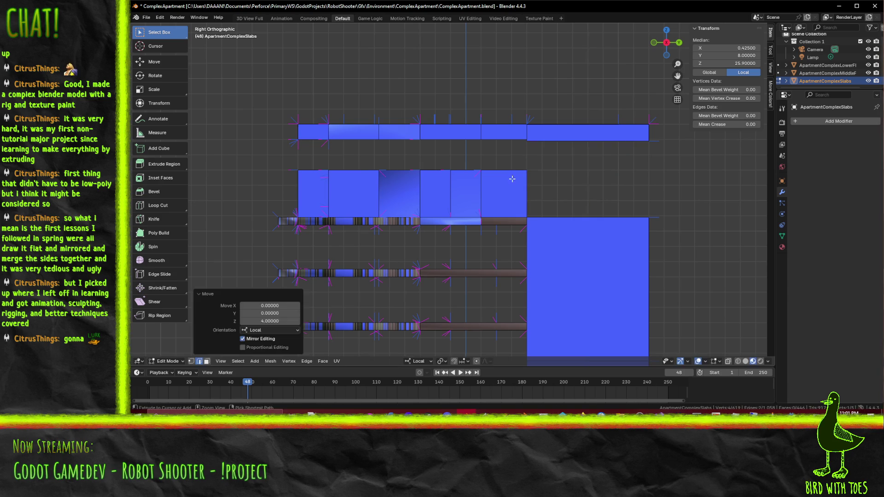
- Move the selection a further 0.1 up along local Z
scroll(up, 3)
drag(506, 183, 414, 228)
scroll(up, 3)
key(g)
key(z)
key(z)
text(0.1)
key(Return)
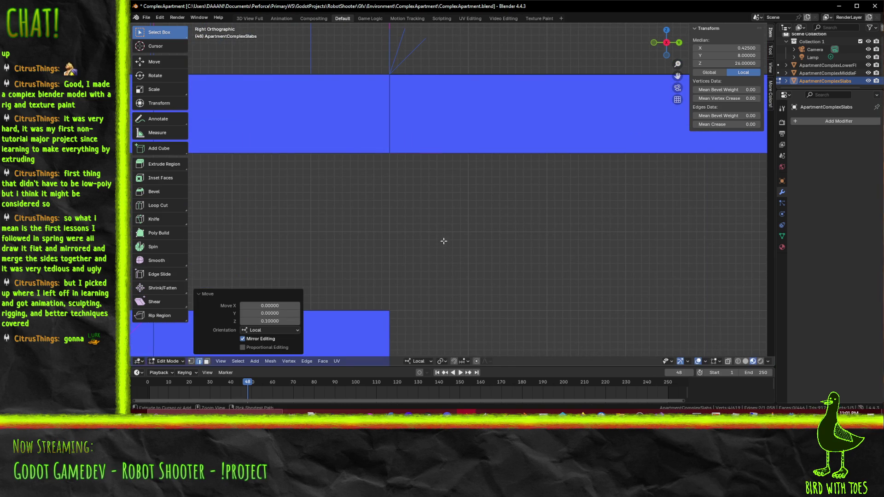
- Fill the missing face closing the slab end
scroll(down, 3)
drag(391, 222, 484, 235)
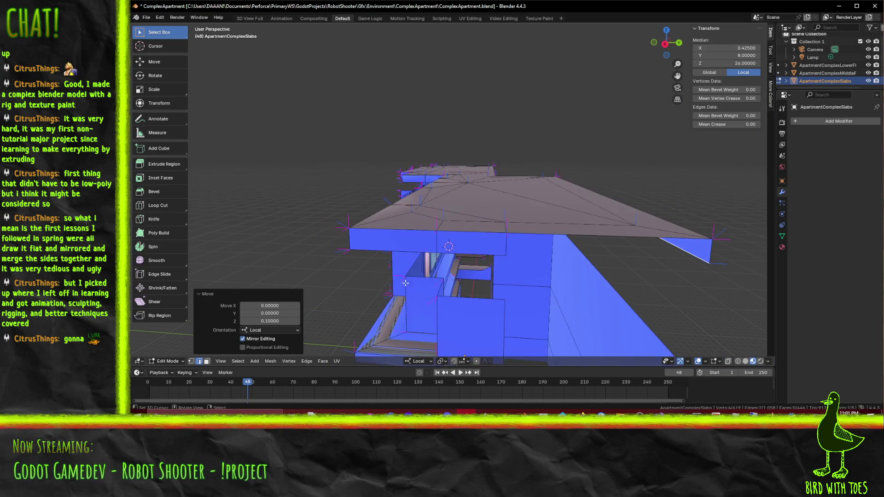
key(ctrl+z)
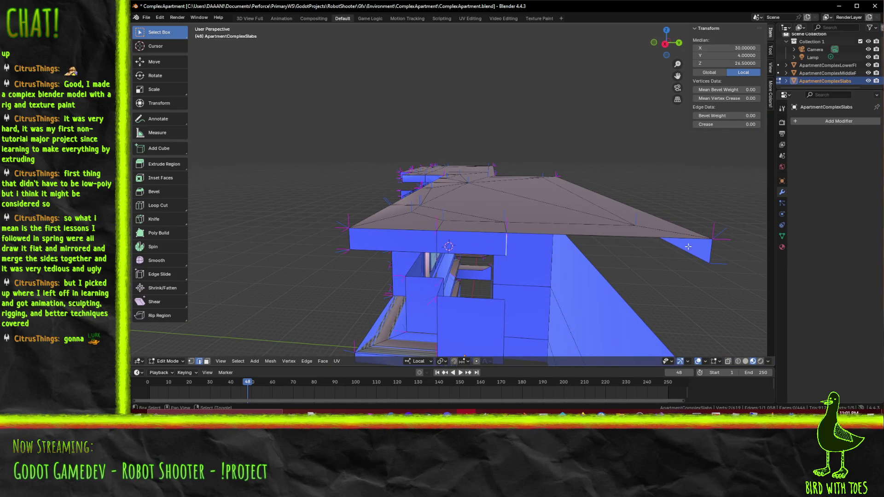
key(f)
drag(497, 243, 468, 236)
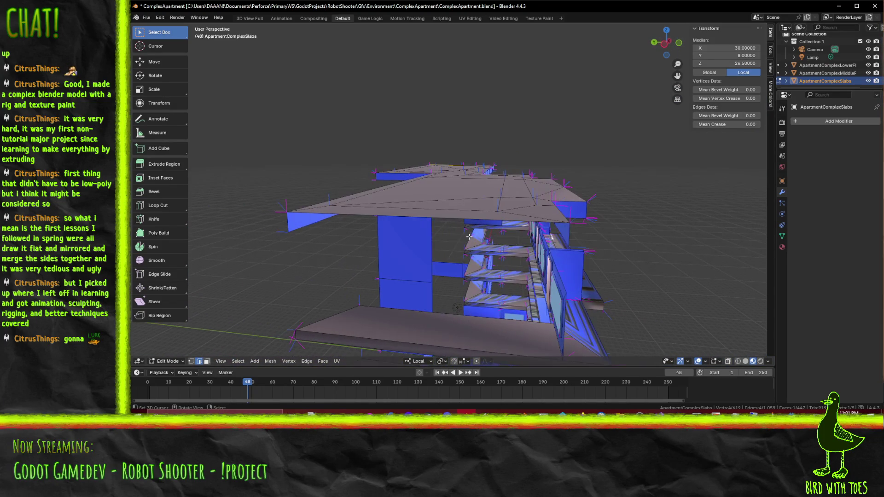
- Check the slab's left end edge, then deselect everything
click(293, 223)
drag(598, 243, 461, 221)
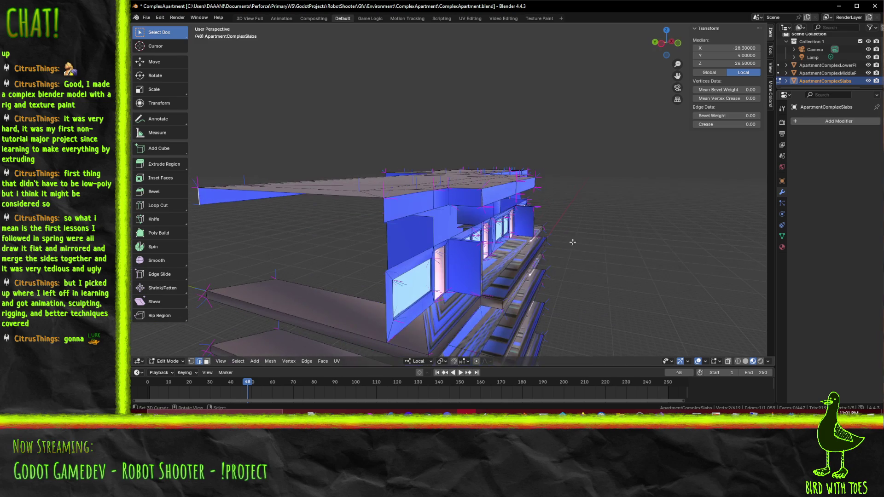
click(392, 212)
key(alt+a)
drag(392, 212, 490, 241)
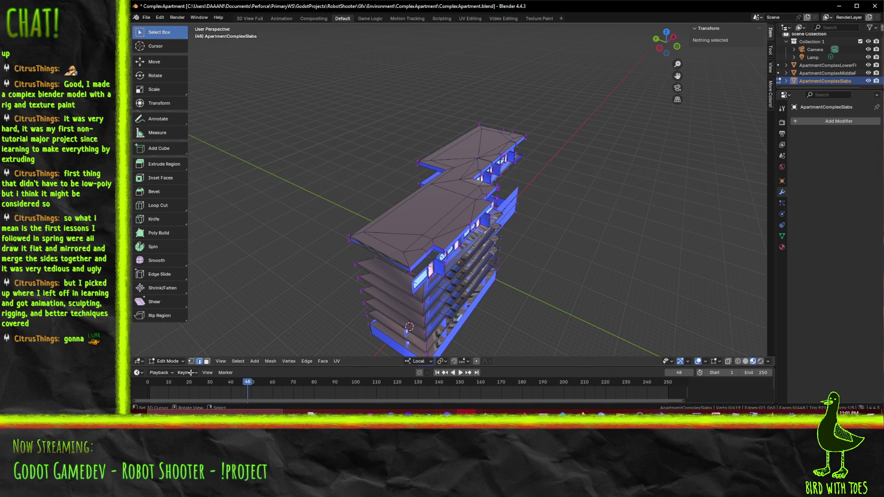
- Zoom onto the roof, select several roof faces, then deselect them
drag(405, 257, 235, 294)
scroll(up, 3)
click(306, 302)
click(297, 269)
click(289, 230)
click(319, 232)
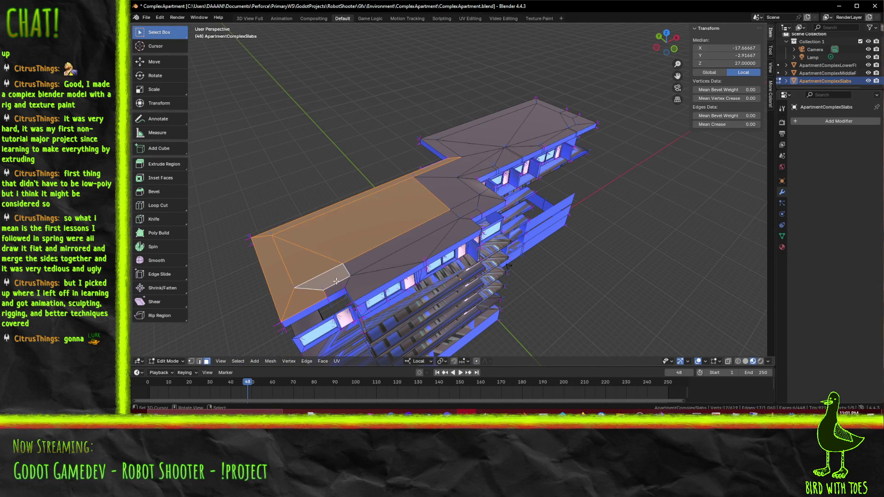
key(alt+a)
drag(333, 281, 370, 247)
scroll(up, 3)
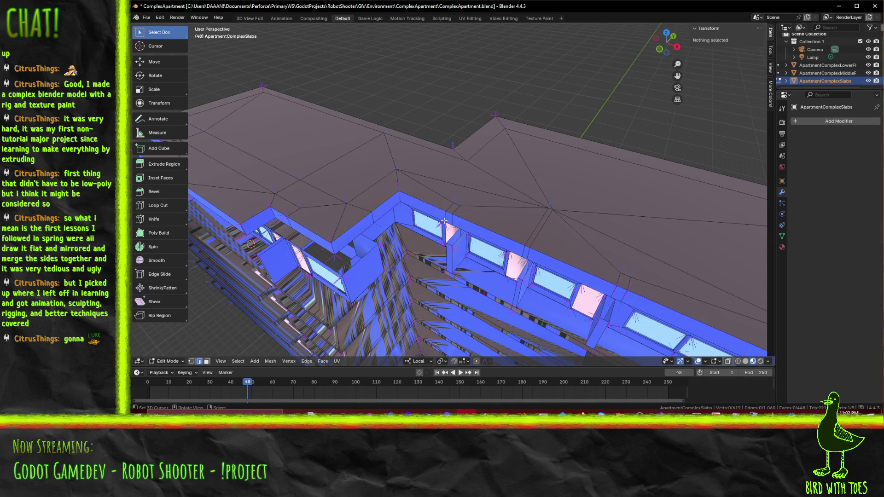
- Select the short stray edges along the roof rim, centring the view on them
click(443, 221)
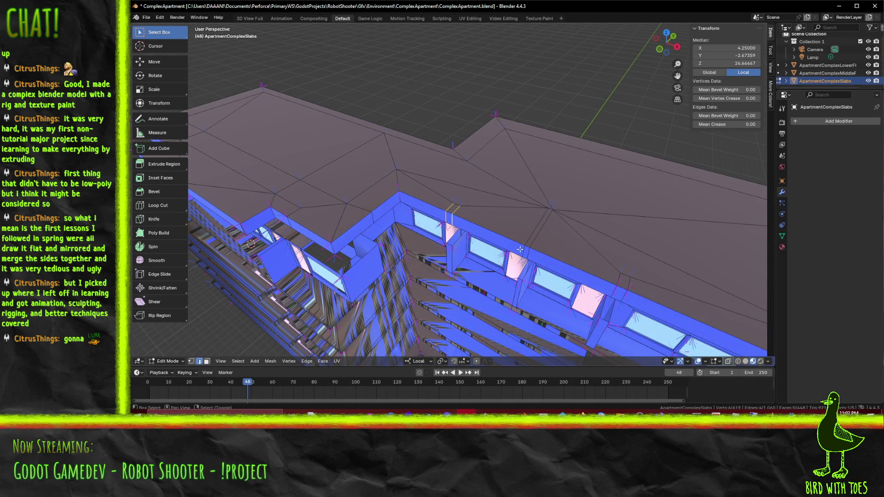
middle_click(528, 241)
click(519, 226)
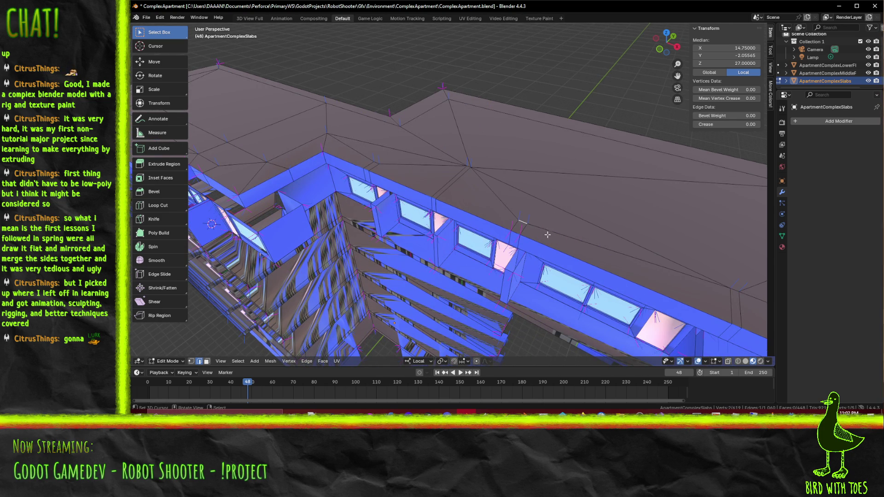
click(522, 234)
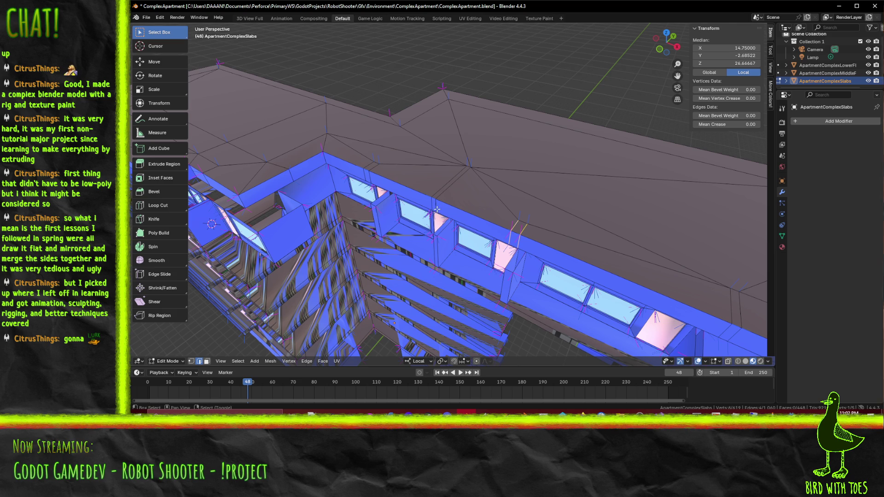
click(447, 192)
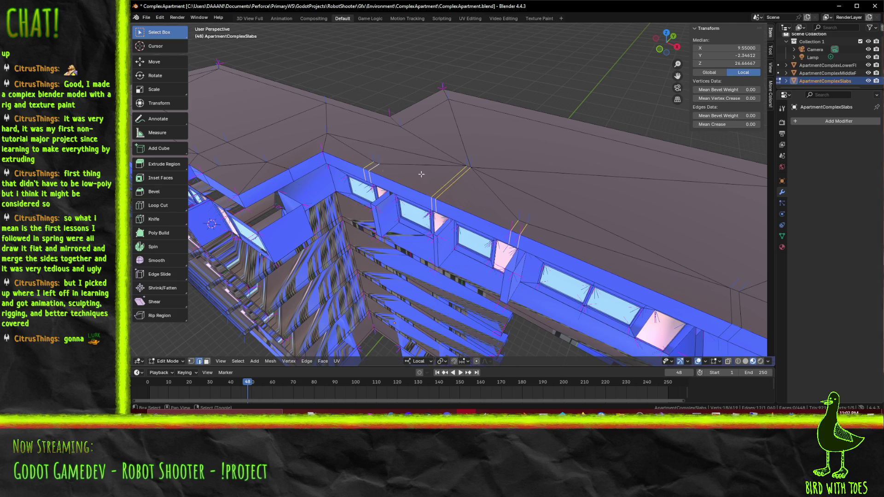
- Dissolve the selected roof-rim edges, then two more stray roof edges
key(x)
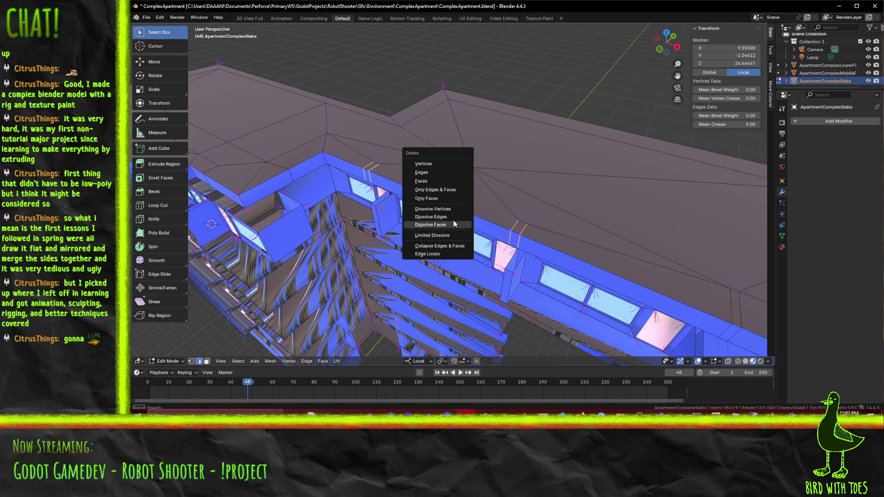
click(453, 217)
drag(453, 217, 515, 196)
click(504, 175)
click(511, 184)
key(x)
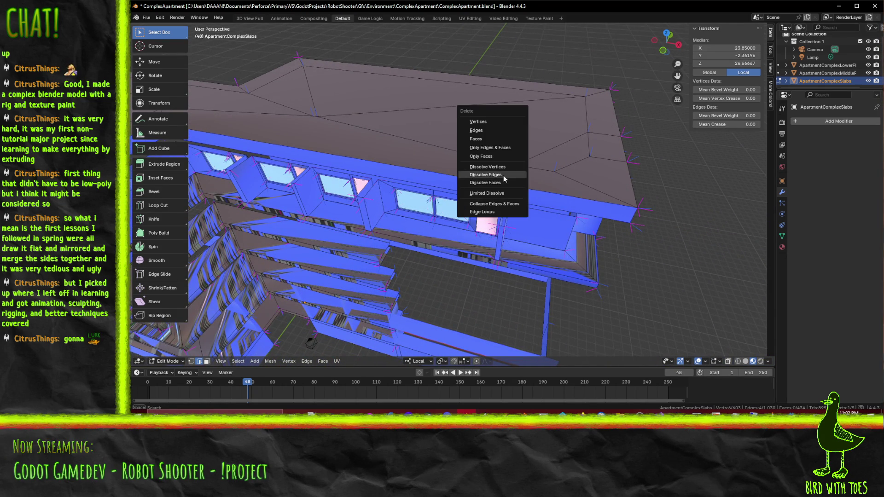
click(503, 175)
- Dissolve the remaining stray roof edges near the corner in two more passes
click(527, 160)
drag(527, 160, 475, 214)
click(475, 215)
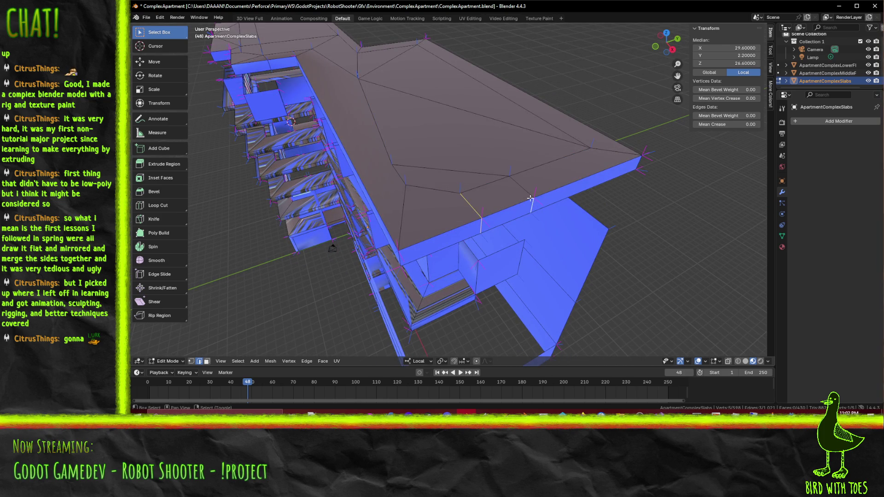
click(457, 171)
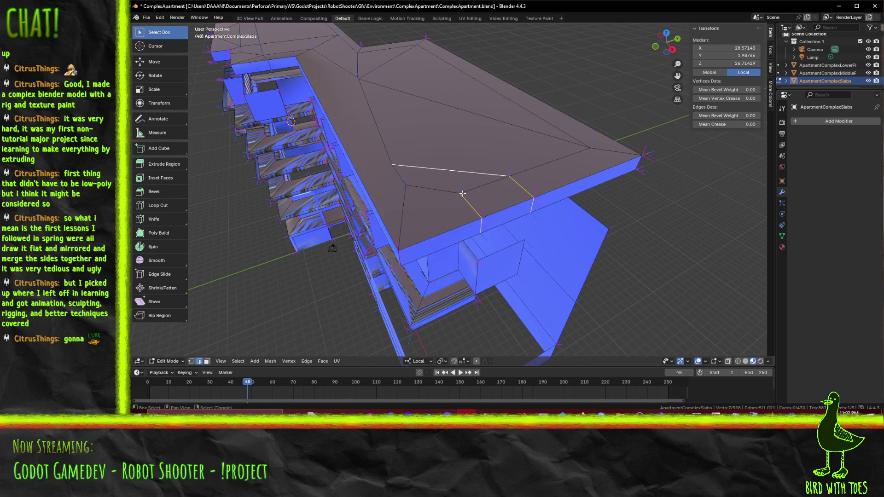
key(x)
click(468, 196)
drag(464, 195, 489, 205)
click(473, 158)
drag(474, 158, 492, 140)
key(x)
click(455, 187)
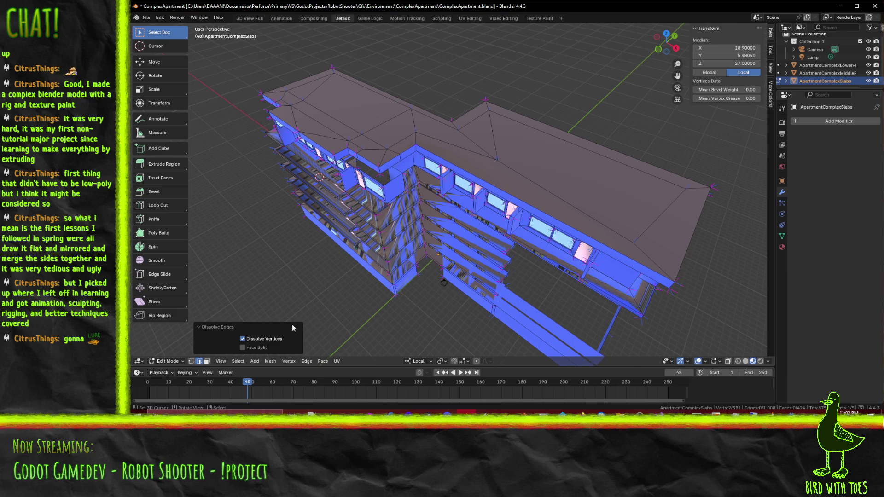
- Knife a new edge across the roof, ending at the roof corner
click(191, 361)
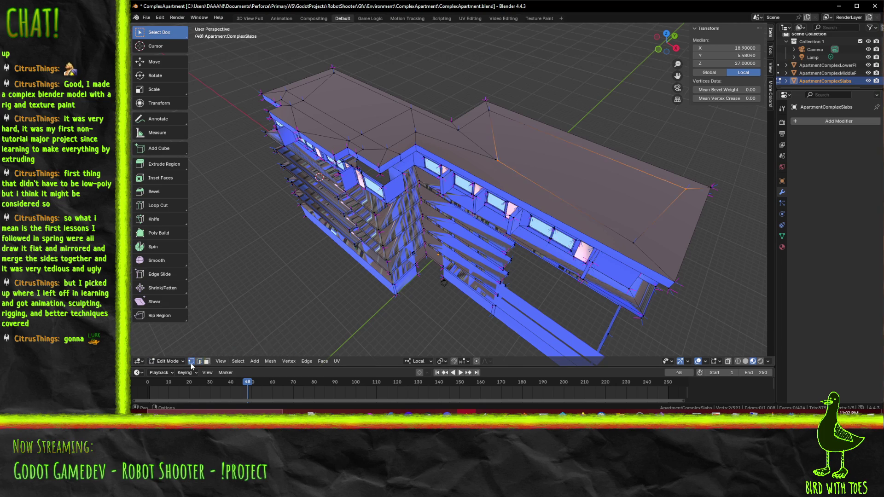
key(k)
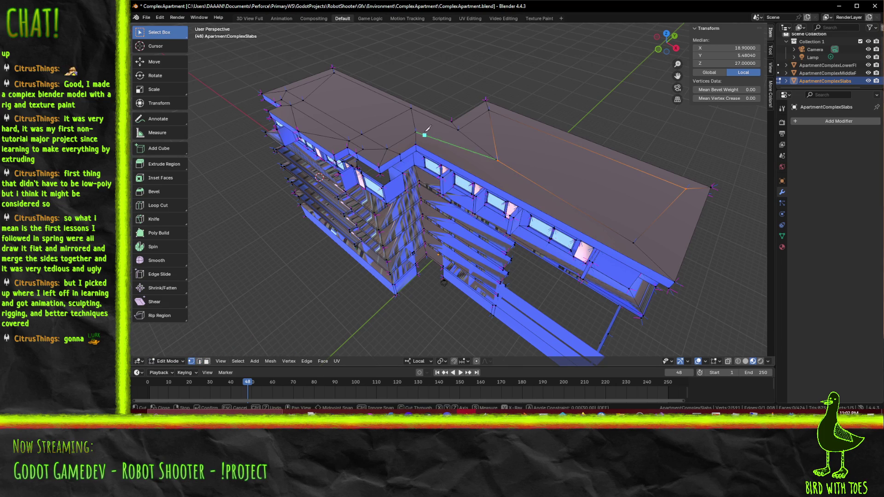
click(416, 132)
click(633, 241)
key(Return)
- Dissolve the adjoining roof edge segments and the short vertical edge
key(alt+a)
key(2)
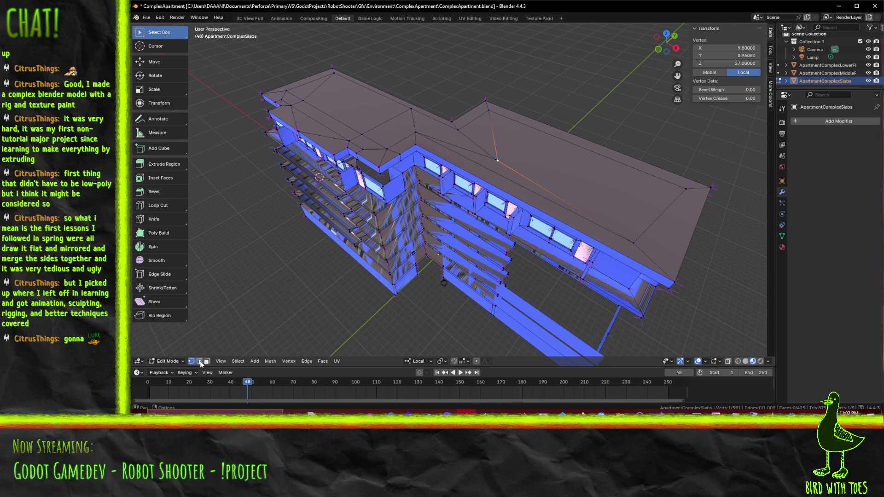
click(480, 158)
click(480, 158)
click(496, 152)
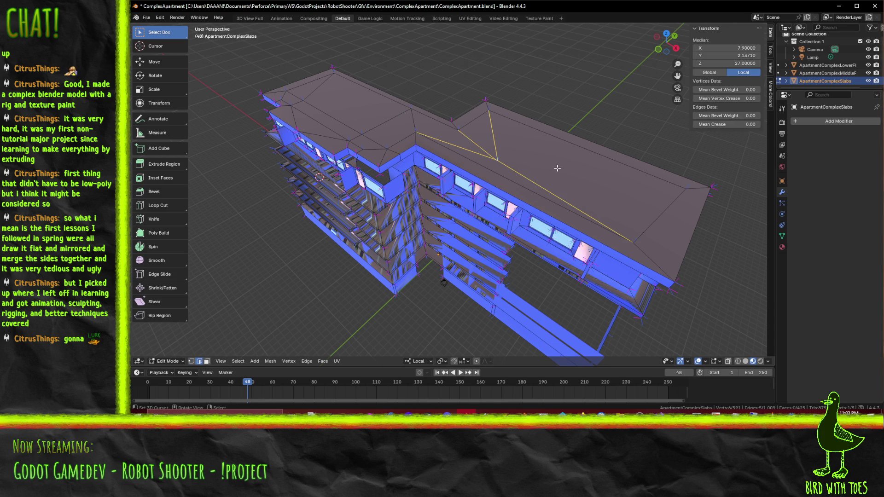
key(x)
click(550, 169)
drag(551, 170, 494, 201)
scroll(up, 3)
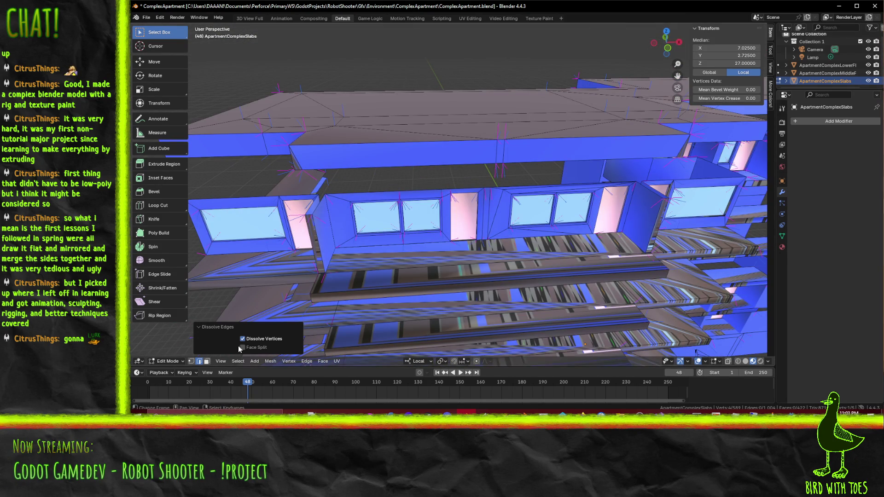
key(x)
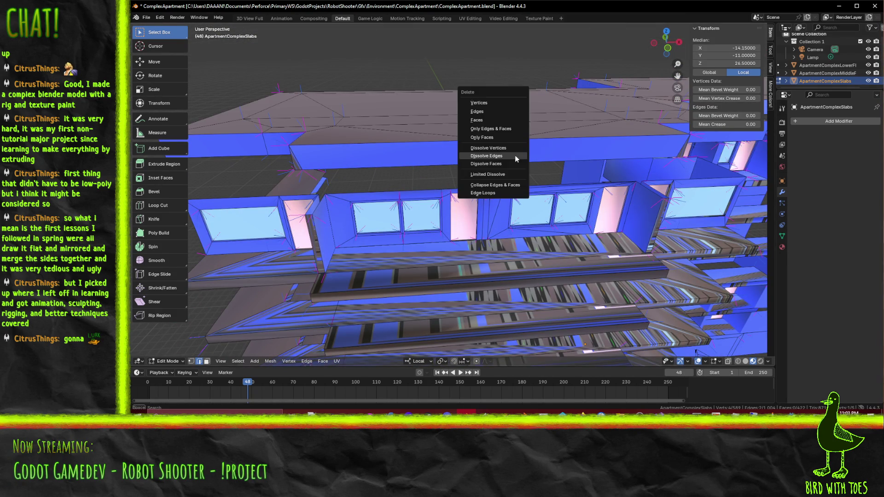
click(491, 153)
- Dissolve two redundant edges on the top slab
drag(491, 153, 488, 198)
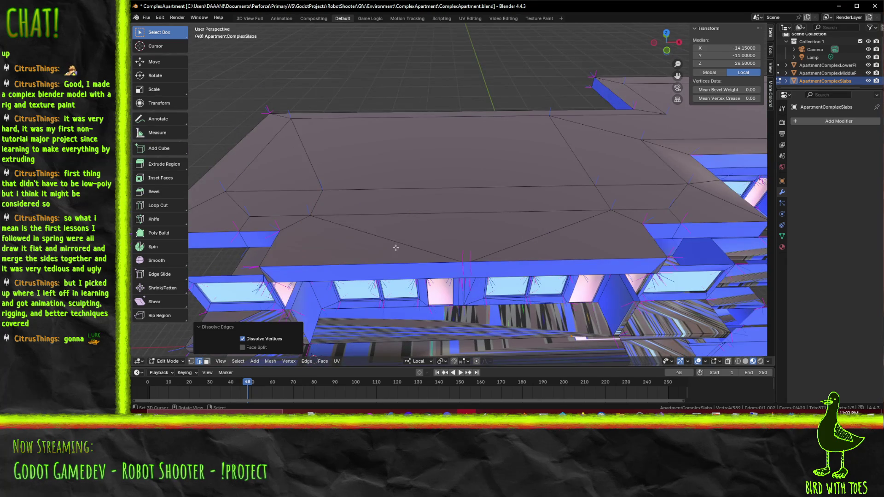
click(392, 242)
click(530, 240)
key(x)
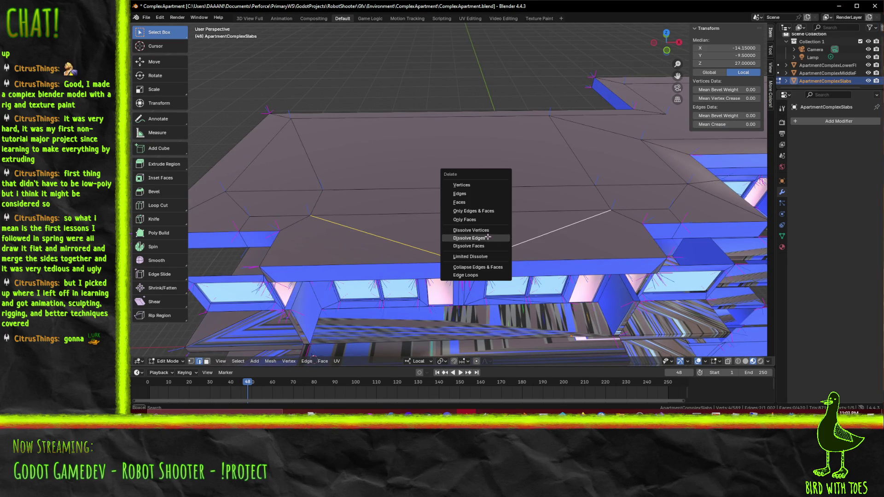
click(498, 239)
drag(442, 244, 432, 255)
click(431, 249)
click(416, 246)
click(422, 231)
click(452, 234)
key(alt+a)
- Dissolve the stray fascia edges along the roof's edge
drag(461, 253, 365, 238)
click(389, 214)
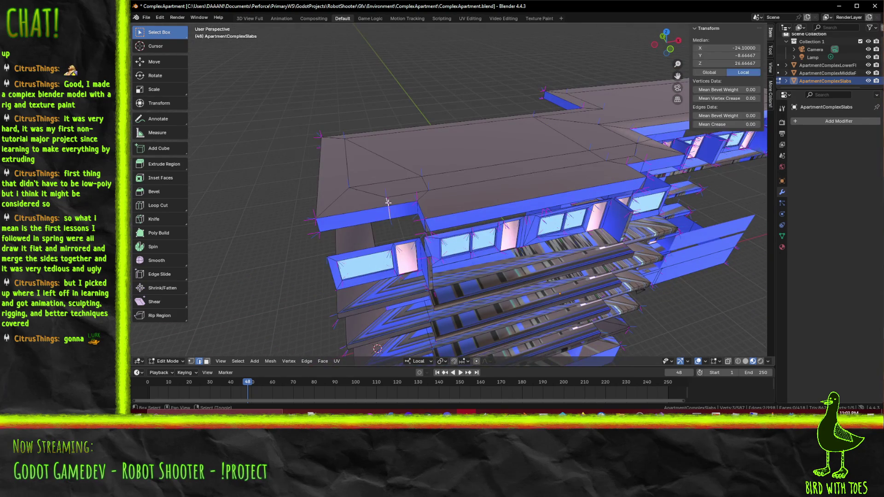
key(x)
click(473, 214)
drag(489, 210, 330, 225)
click(461, 242)
click(461, 242)
key(x)
click(458, 242)
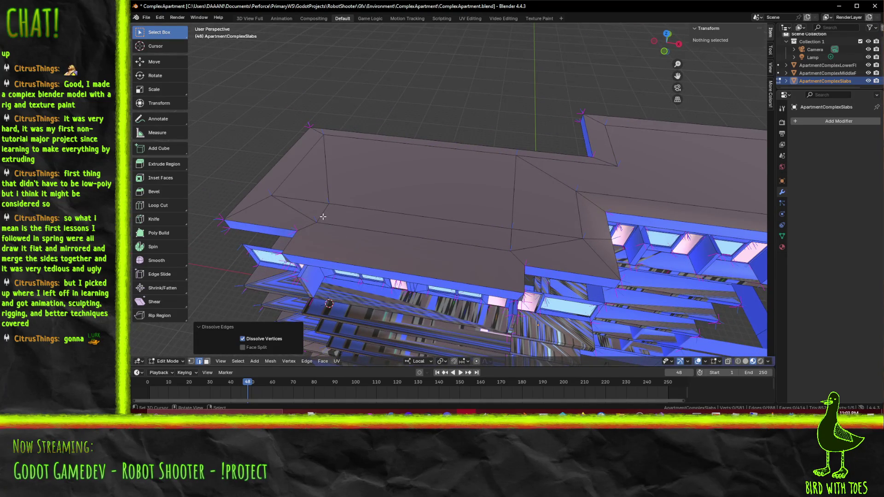
- Dissolve six connected edges across the roof
click(322, 217)
click(300, 198)
click(484, 225)
click(546, 234)
click(513, 194)
click(326, 168)
key(x)
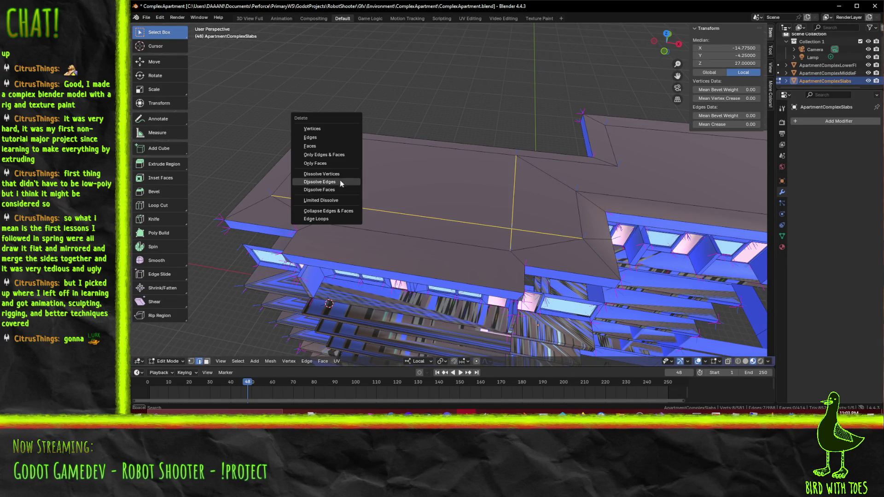
click(340, 181)
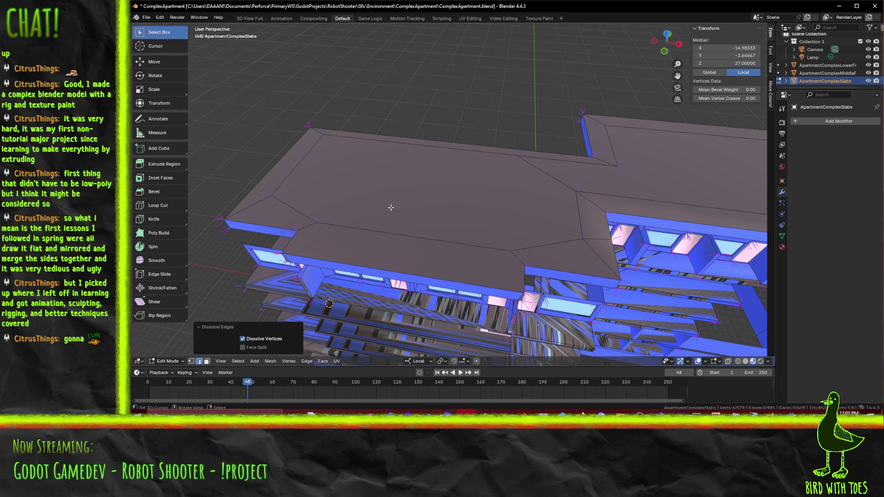
- Knife a new edge between opposite roof vertices
key(k)
click(315, 222)
click(272, 195)
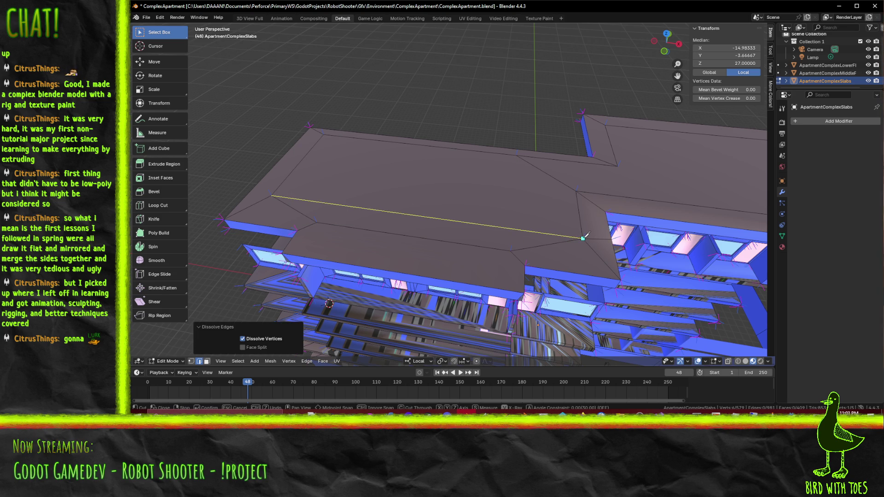
click(582, 238)
key(Return)
drag(583, 238, 503, 234)
- Dissolve the two edges next to the new cut and one leftover roof edge
click(455, 229)
click(441, 242)
key(x)
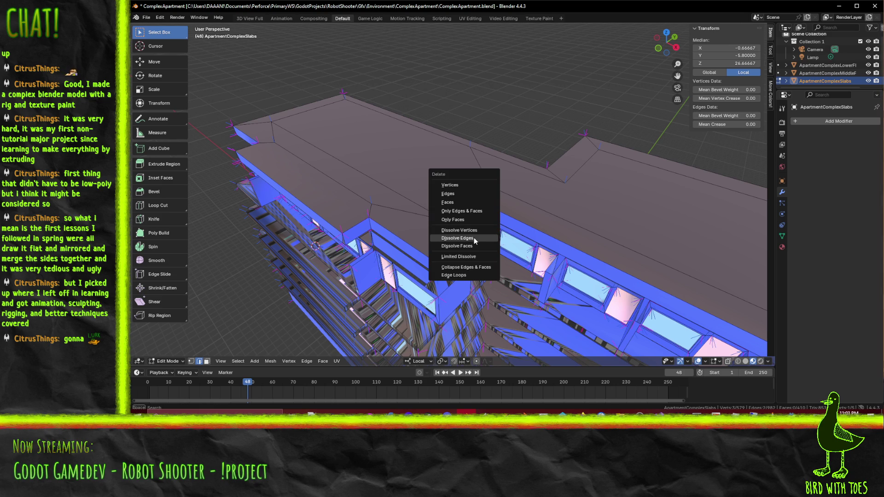
click(473, 238)
drag(473, 238, 488, 216)
click(531, 208)
key(x)
click(517, 212)
scroll(up, 3)
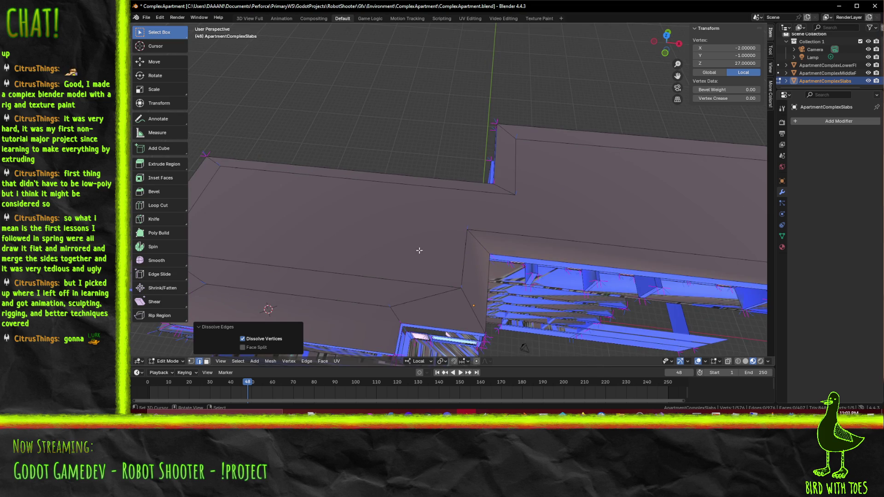
scroll(down, 3)
drag(415, 253, 354, 238)
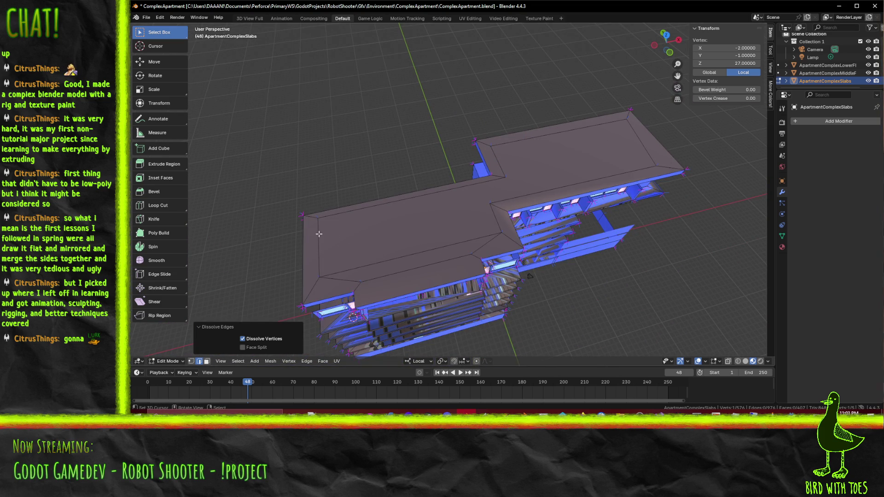
- Select the vertical and long diagonal roof edges, viewing the roof at a steeper angle
click(318, 233)
right_click(319, 234)
click(445, 243)
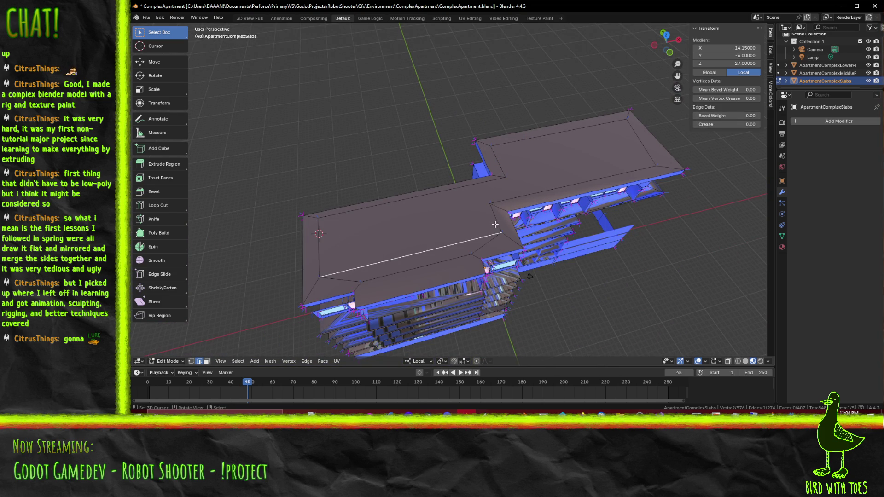
drag(527, 227, 486, 226)
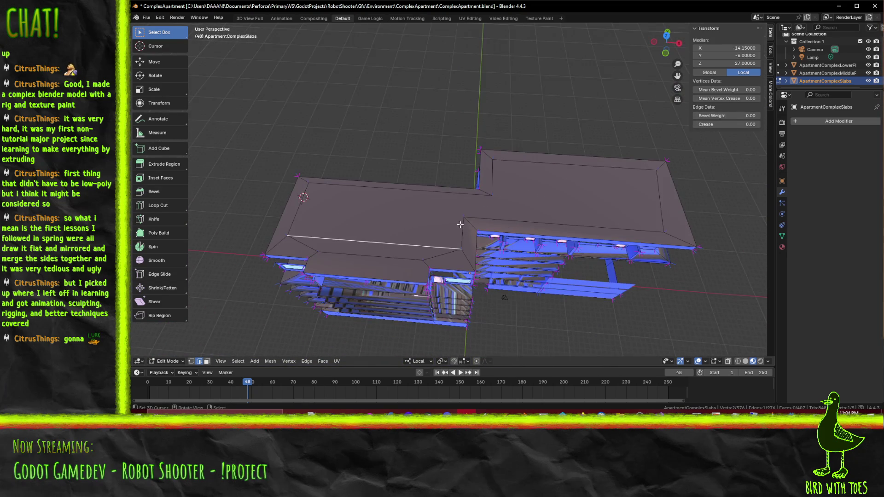
drag(550, 216, 552, 246)
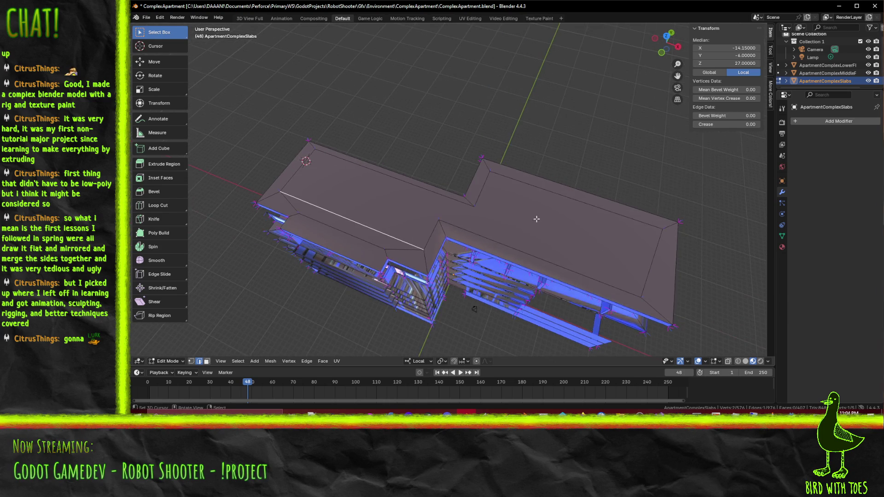
scroll(up, 3)
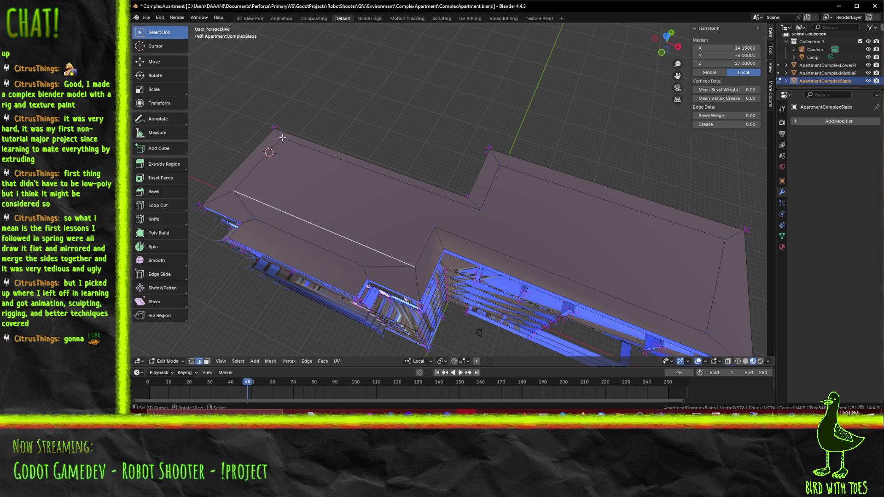
- Knife a new edge from the top-left roof corner to the ridge vertex
key(k)
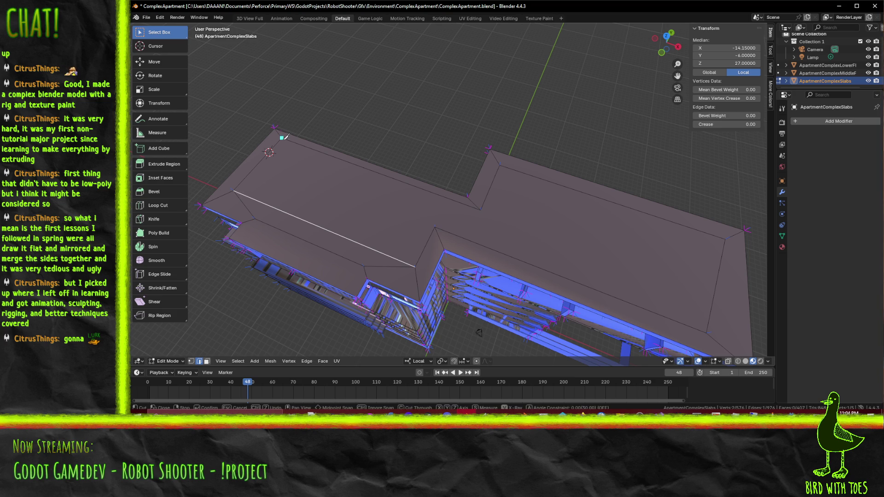
click(282, 138)
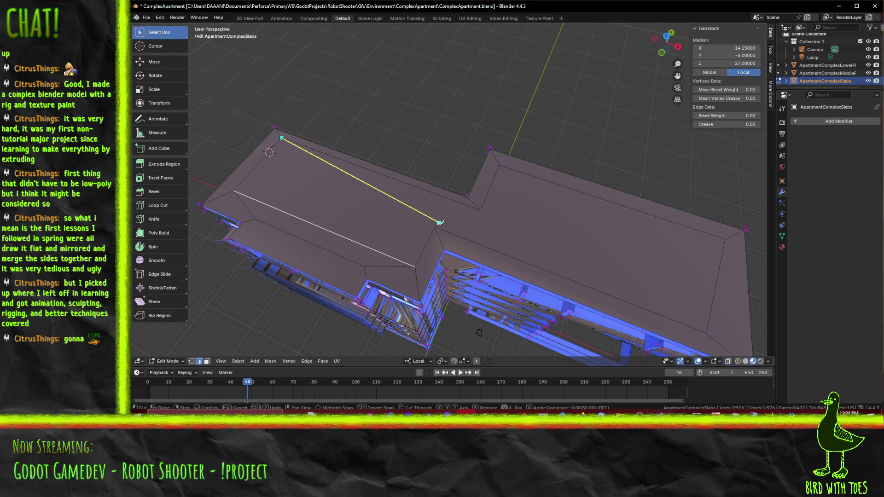
click(435, 226)
drag(435, 227, 453, 256)
key(Return)
- Start a second knife cut across the roof from a roof vertex
key(k)
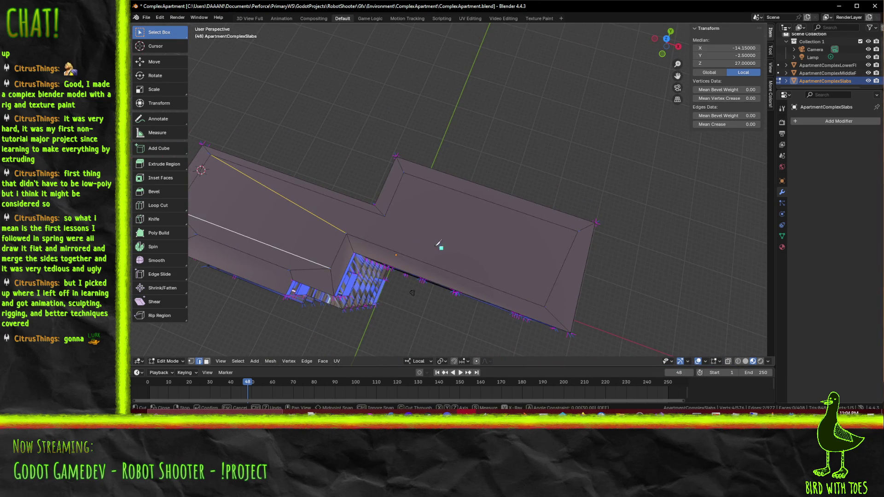
click(384, 217)
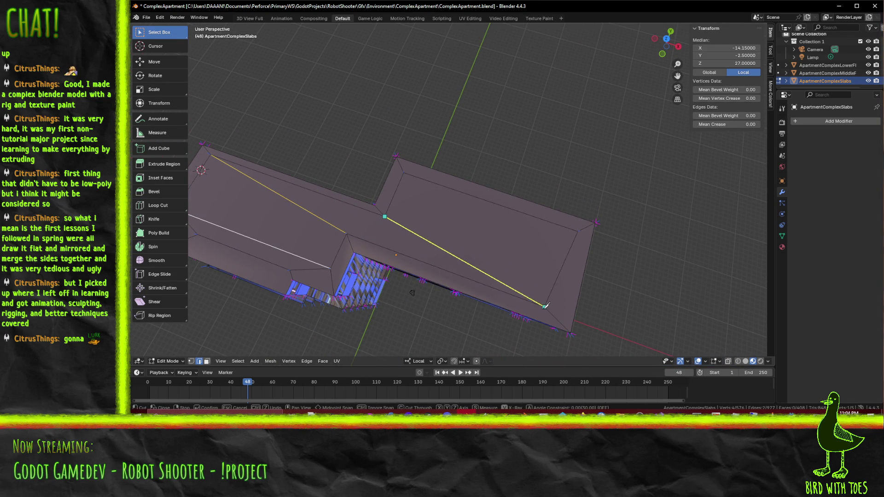
drag(543, 298, 440, 221)
click(429, 264)
- Save ComplexApartment.blend, then select a single roof corner vertex
key(ctrl+s)
click(440, 222)
click(191, 361)
click(459, 227)
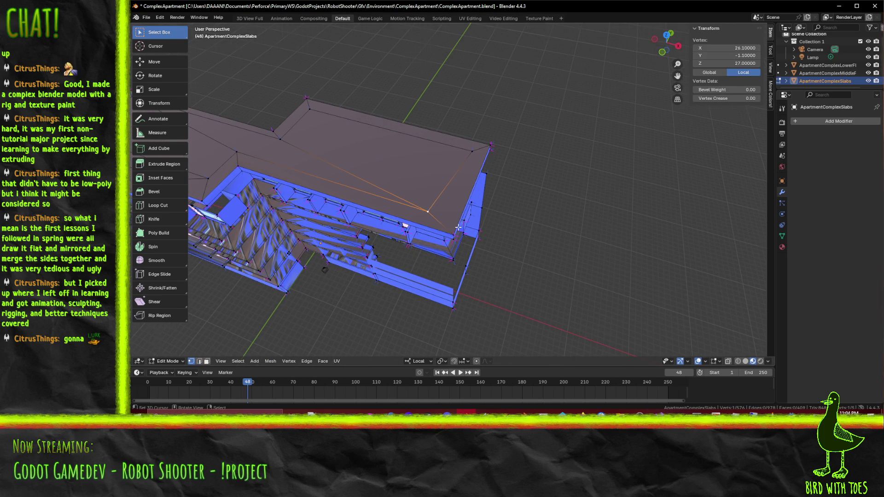
- From top view, move the selected roof corner vertex 2 units along X, then view the front
key(KP_7)
key(g)
key(x)
key(2)
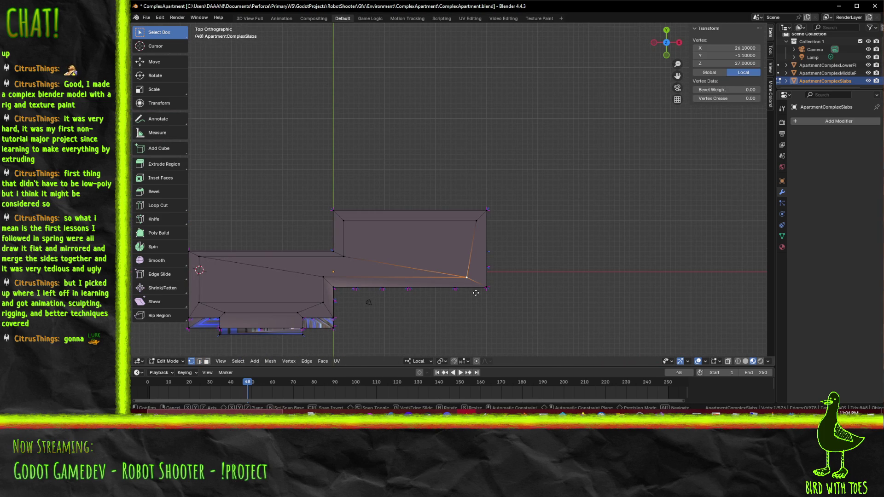
key(Return)
key(alt+a)
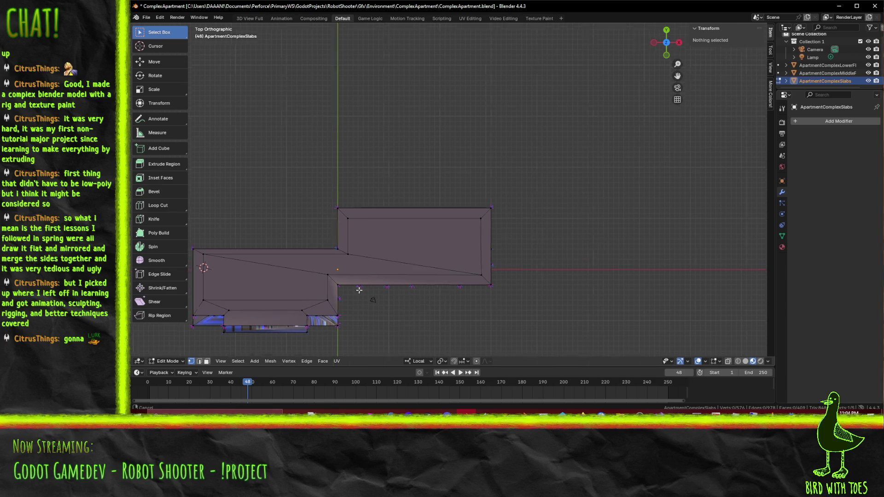
drag(353, 292, 460, 210)
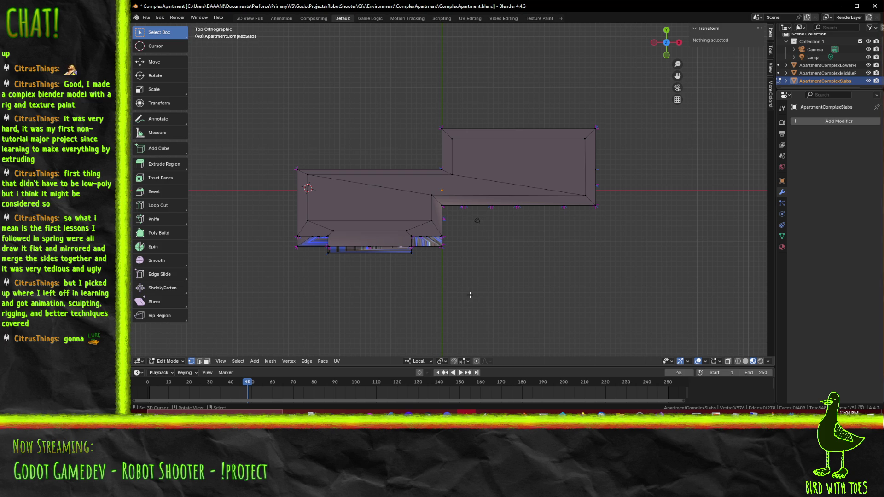
drag(470, 295, 438, 204)
key(KP_1)
- In Object Mode, duplicate ApartmentComplexSlabs in place as ApartmentComplexSlabs.001
scroll(up, 3)
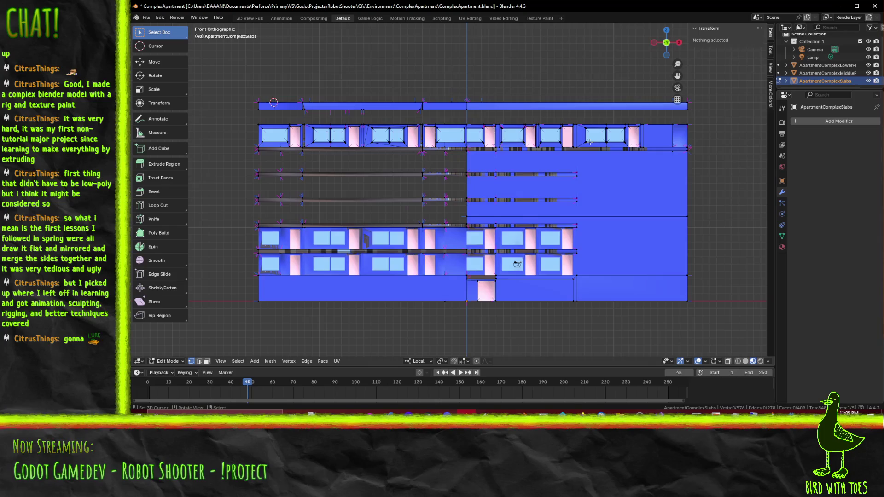
drag(560, 157, 559, 191)
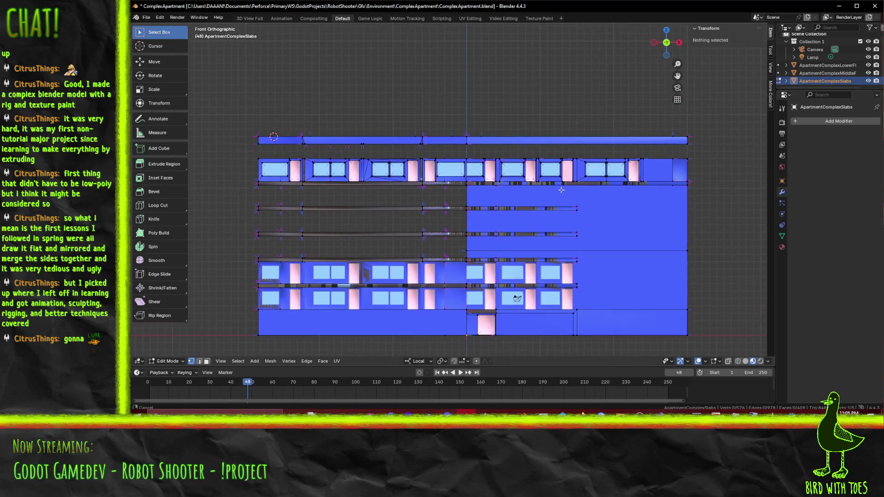
right_click(811, 79)
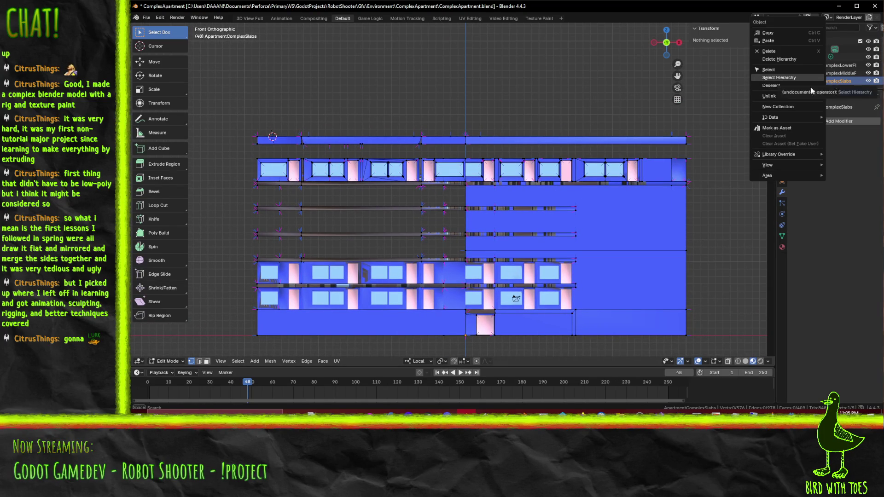
key(Tab)
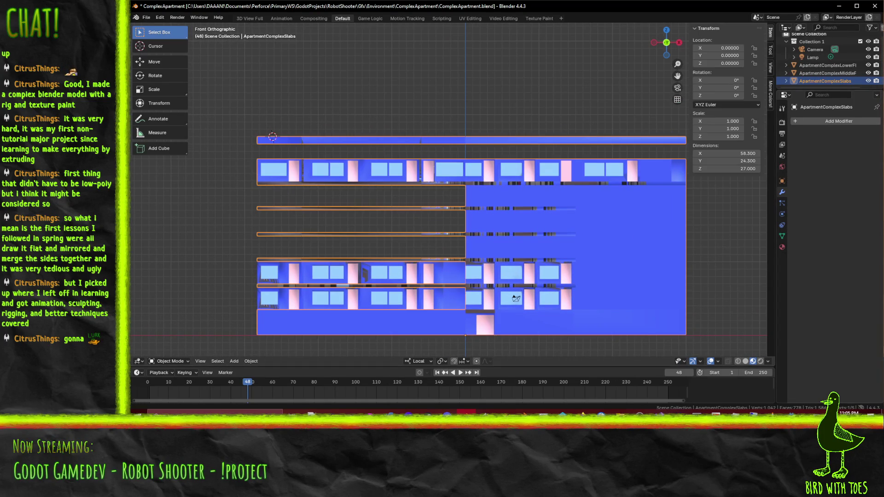
drag(581, 212, 566, 217)
right_click(809, 82)
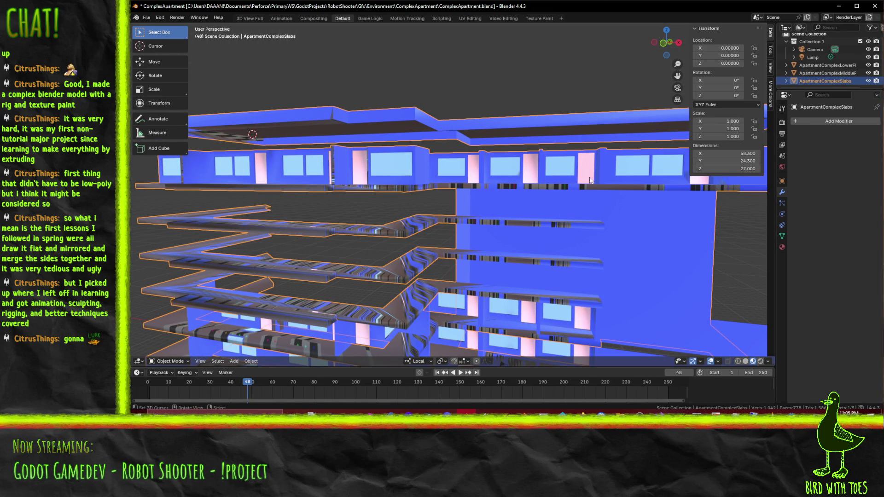
key(shift+d)
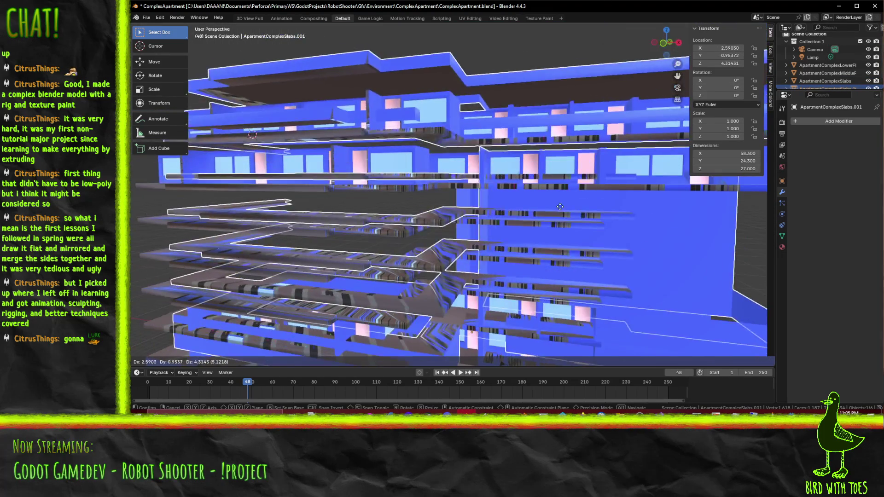
right_click(597, 205)
key(KP_Decimal)
- Edit the copy's mesh from the front in wireframe with nothing selected
key(Tab)
key(KP_1)
key(alt+a)
key(z)
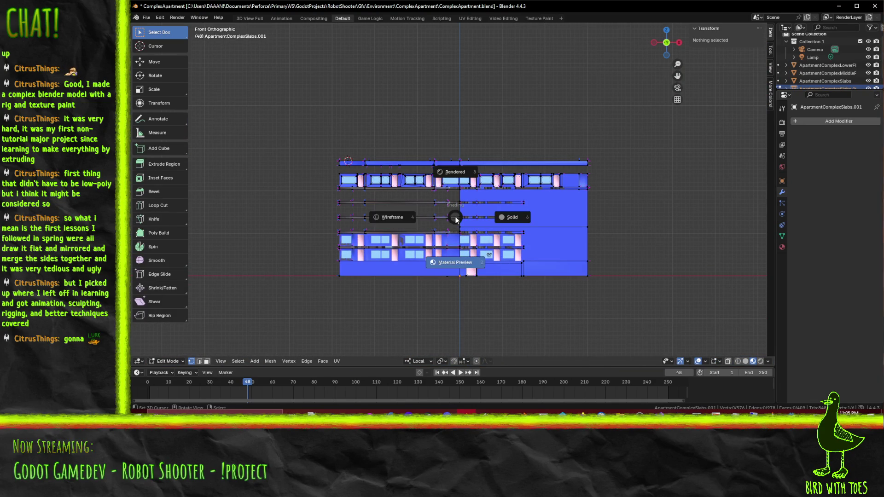
click(392, 217)
- Box-select the top slab and delete its vertices
key(b)
drag(295, 191, 671, 323)
scroll(up, 3)
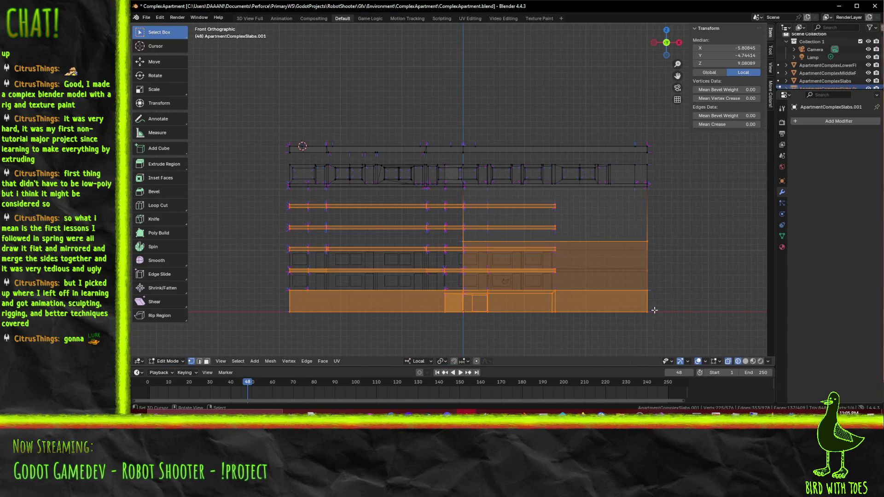
key(b)
drag(268, 186, 706, 225)
right_click(638, 233)
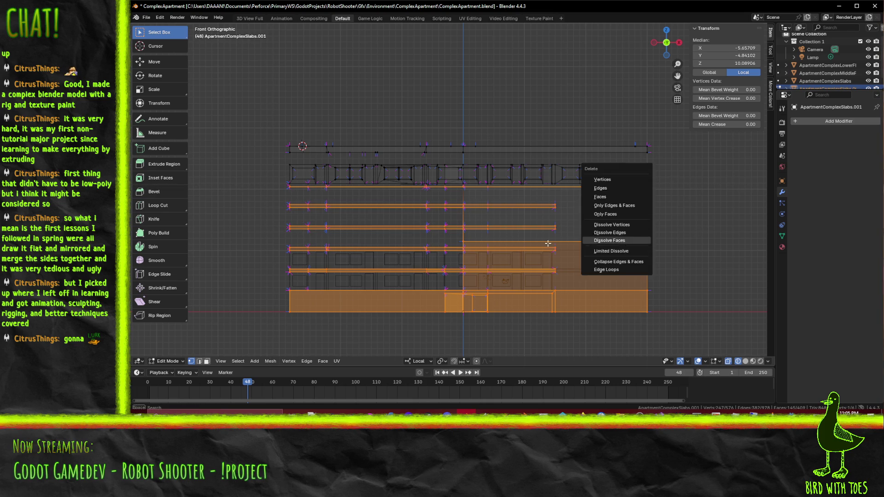
right_click(594, 220)
drag(247, 93, 693, 158)
key(x)
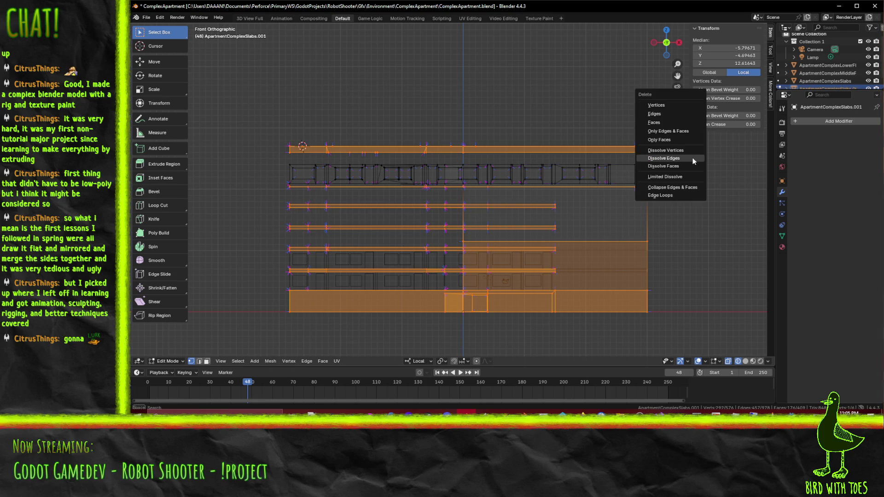
click(668, 106)
- Switch to material preview shading and select vertices along the slab ledge
drag(668, 106, 418, 199)
key(z)
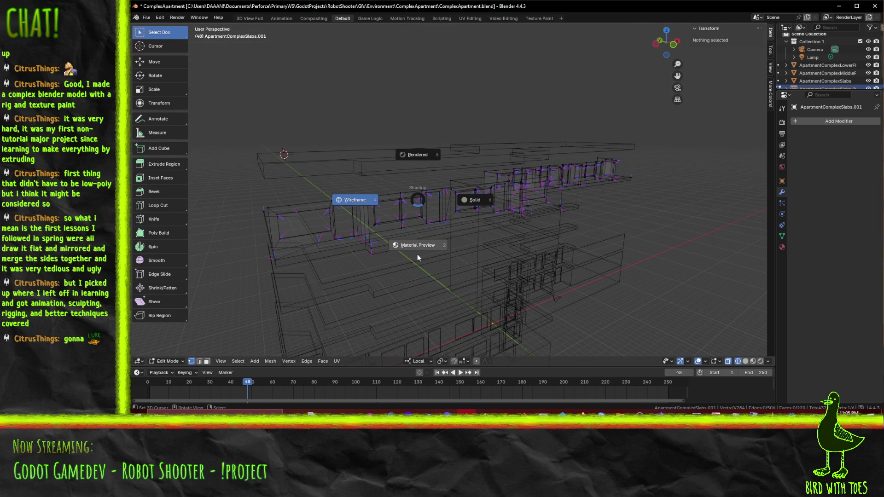
click(417, 254)
scroll(up, 3)
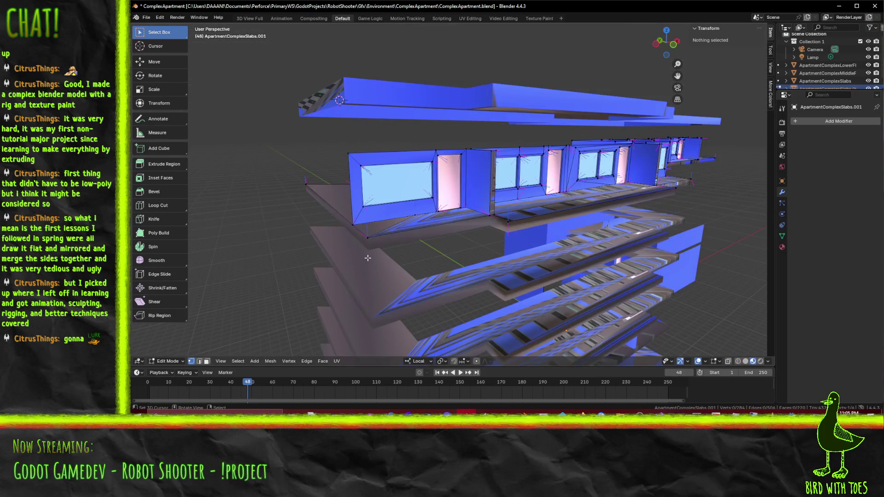
click(366, 235)
drag(366, 235, 384, 218)
click(385, 219)
drag(483, 245, 368, 306)
click(470, 283)
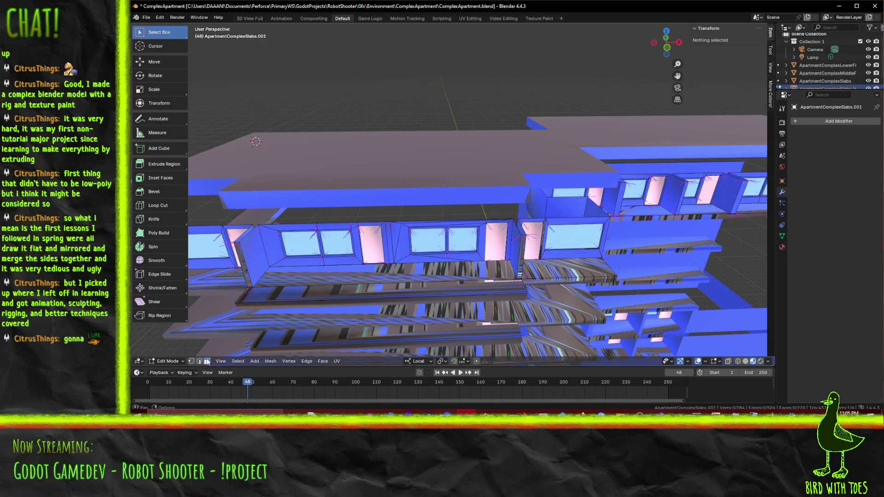
- Select the ledge faces around the slab, delete them, and return to Object Mode
click(207, 361)
click(583, 267)
drag(582, 267, 460, 238)
click(387, 253)
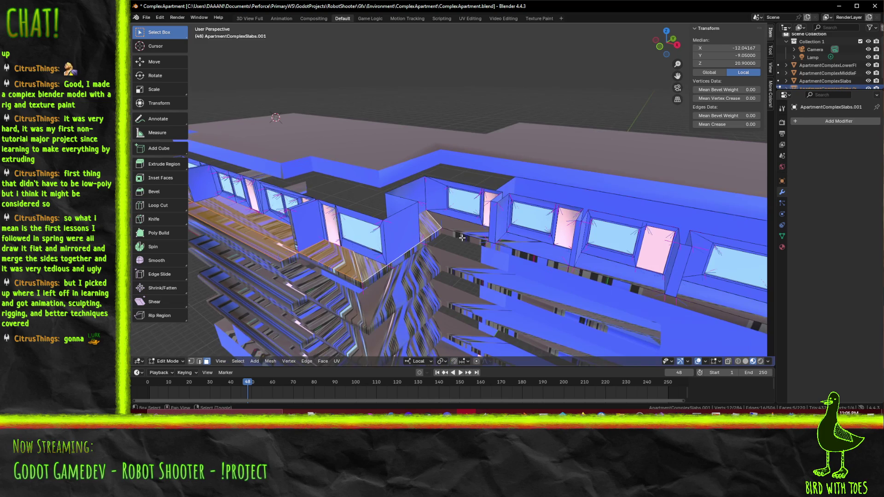
click(474, 232)
drag(641, 287, 382, 218)
click(478, 240)
drag(297, 194, 419, 199)
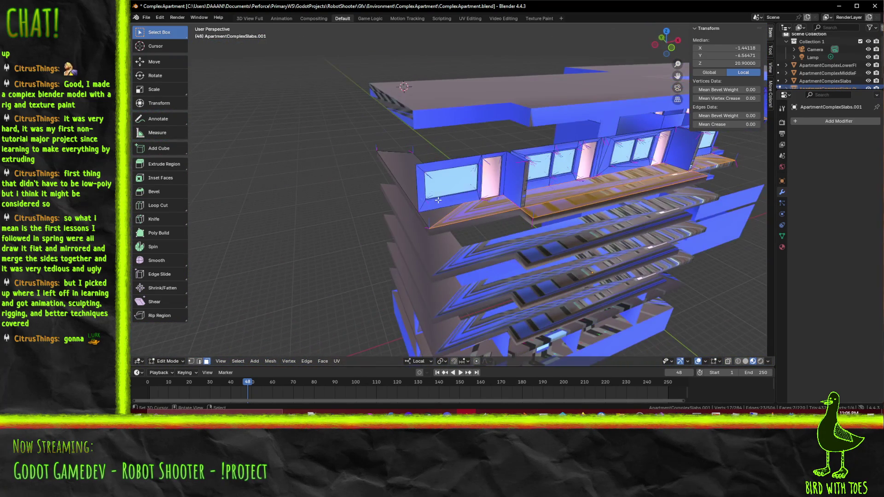
drag(483, 210, 454, 212)
click(478, 210)
key(x)
click(414, 214)
key(Tab)
- Rename ApartmentComplexSlabs.001 to ApartmentComplexUpperFloor in the Outliner
scroll(down, 3)
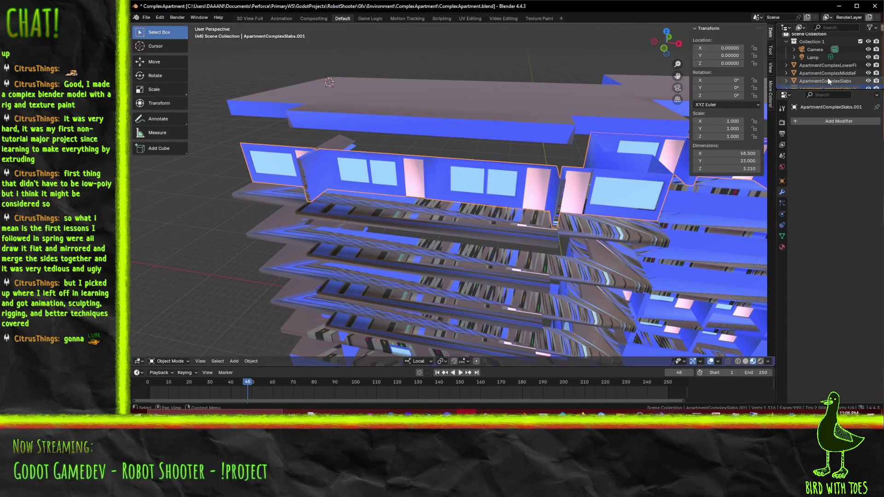
double_click(846, 82)
text(UpperF)
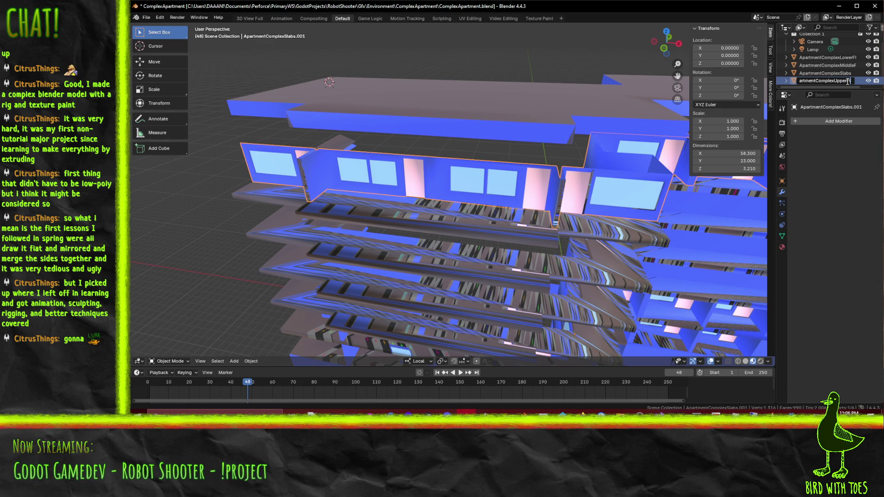
key(Return)
- Enter Edit Mode on ApartmentComplexSlabs and switch to the front view
scroll(down, 3)
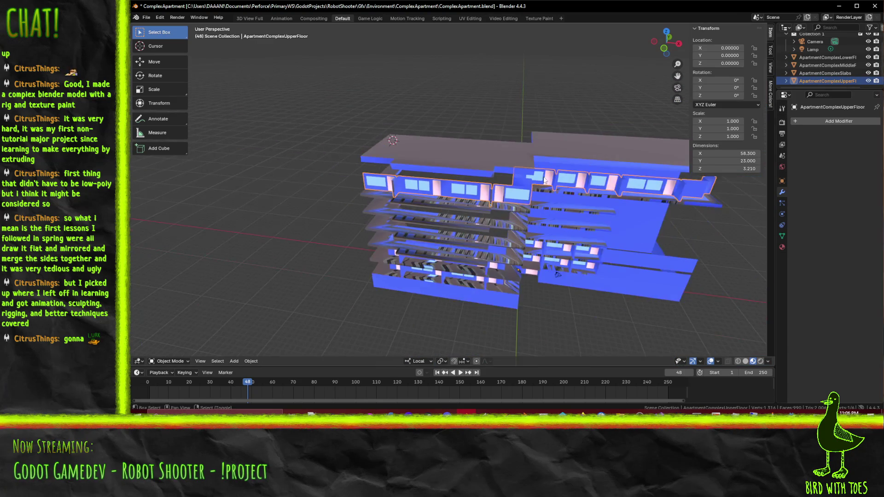
drag(501, 173, 602, 178)
key(Tab)
click(825, 73)
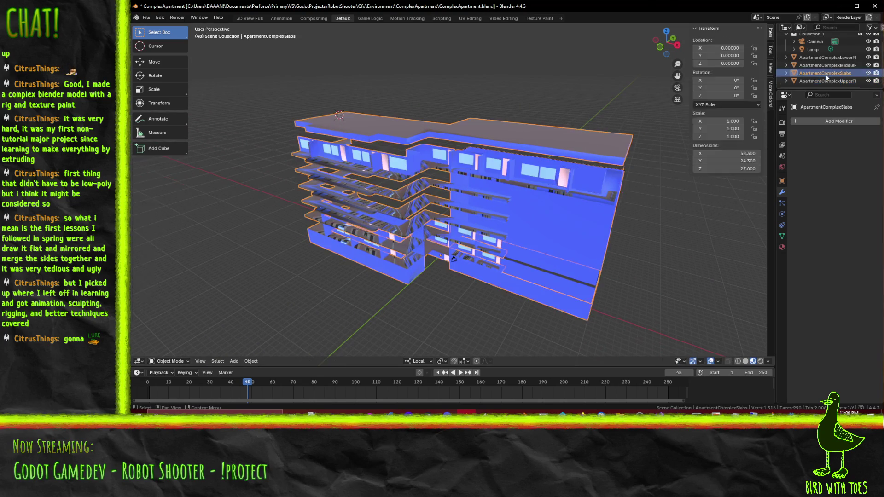
key(KP_1)
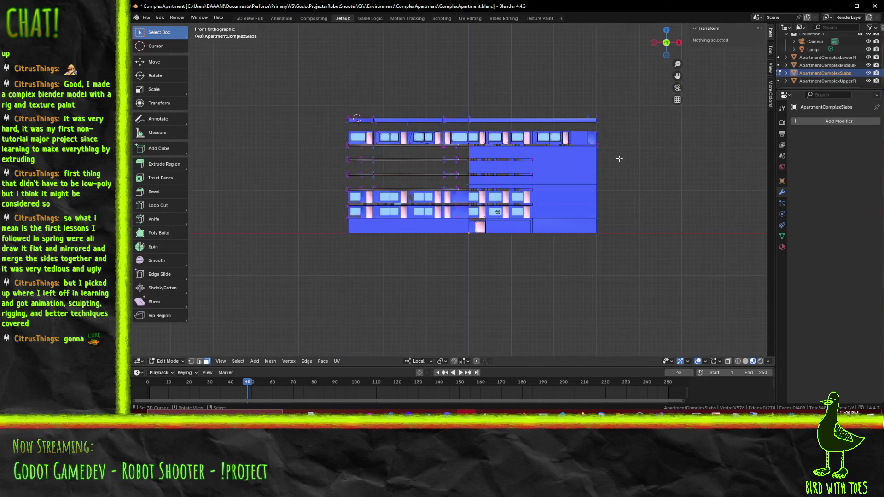
- In see-through view, box-select the top slab and move it 2 units down along Z
scroll(up, 3)
drag(453, 117, 429, 167)
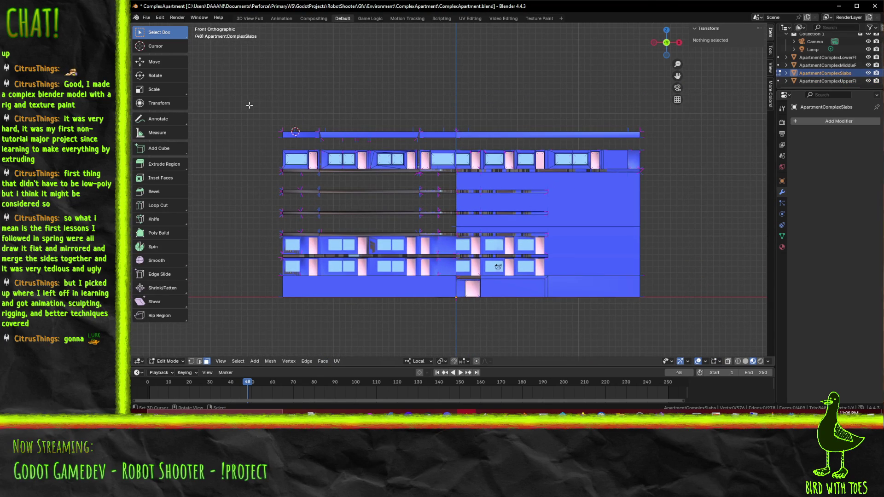
key(shift+z)
key(b)
drag(249, 98, 683, 140)
key(g)
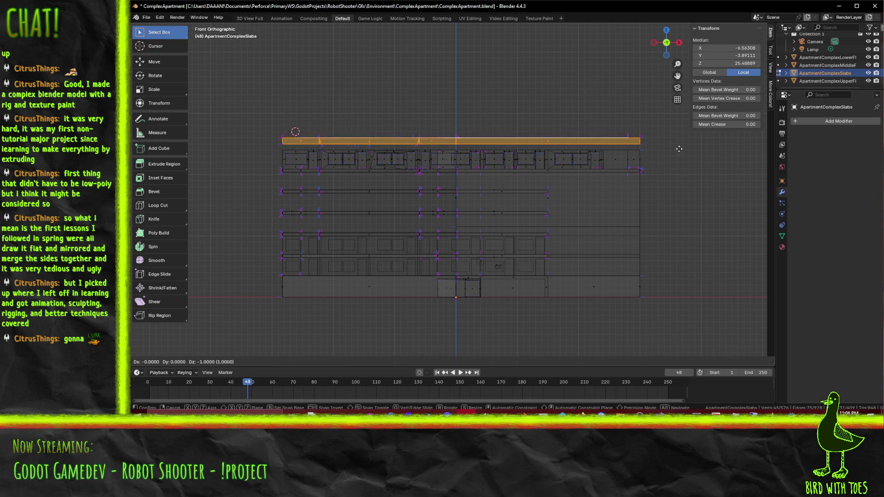
click(681, 154)
- Inspect the lowered slab from the front and at an angle
drag(681, 154, 463, 124)
key(KP_1)
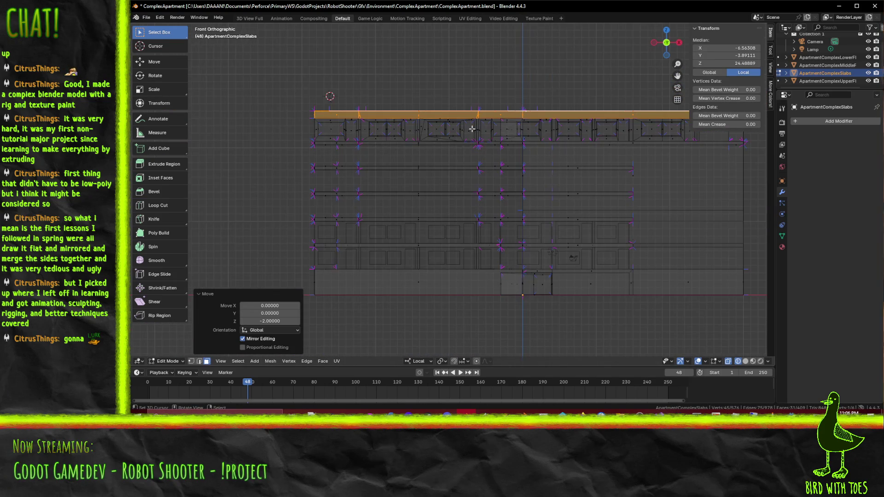
drag(548, 191, 623, 253)
scroll(up, 3)
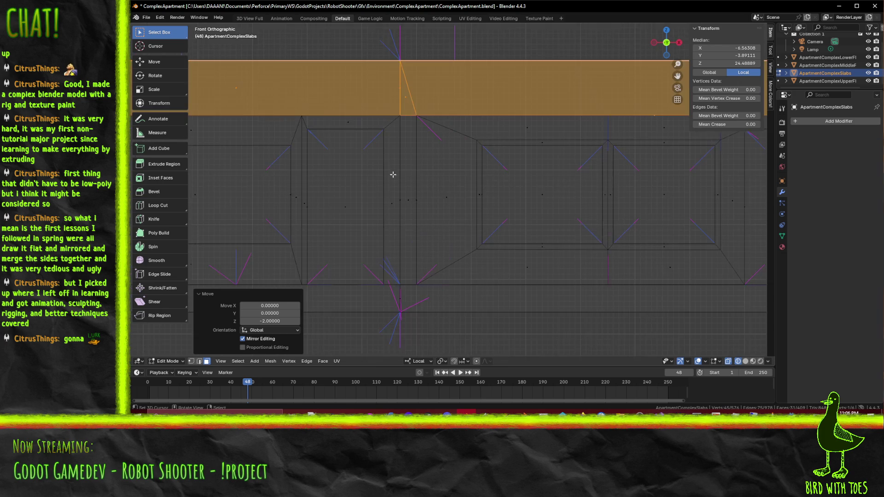
drag(571, 108, 601, 208)
drag(446, 190, 565, 182)
- Switch to Solid, then back to Material Preview shading, and deselect everything
key(z)
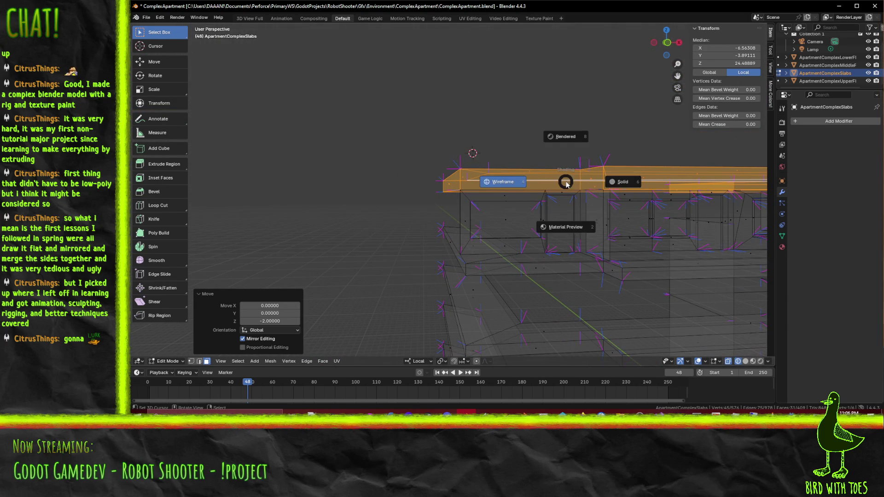
click(618, 192)
drag(618, 192, 608, 193)
key(z)
click(598, 230)
key(alt+a)
drag(589, 230, 564, 193)
scroll(down, 3)
scroll(up, 3)
click(199, 361)
click(527, 136)
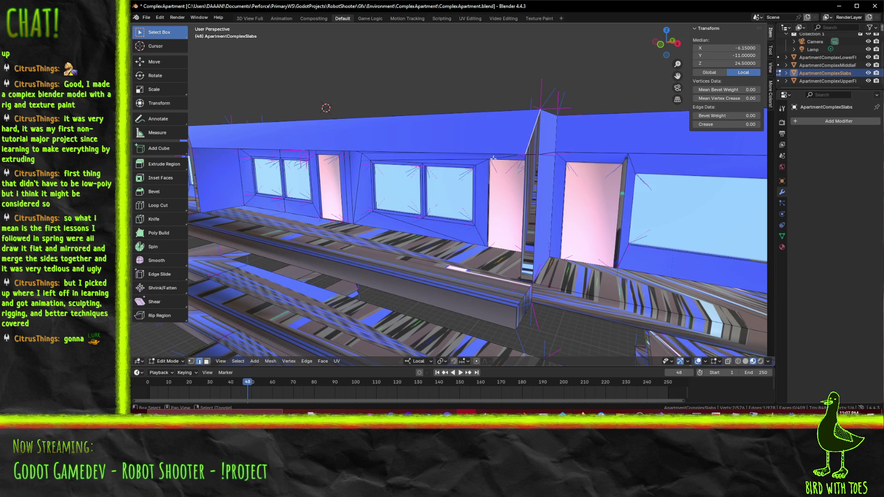
scroll(down, 3)
key(x)
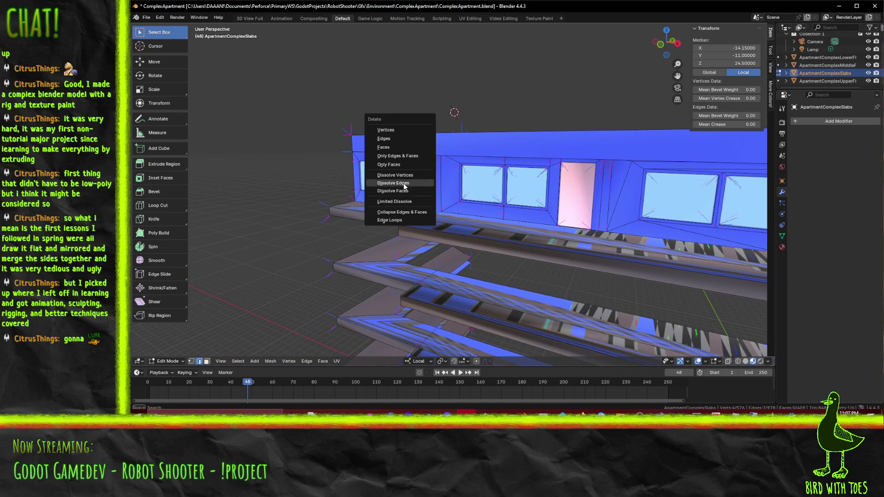
click(403, 182)
drag(595, 181, 480, 160)
scroll(up, 3)
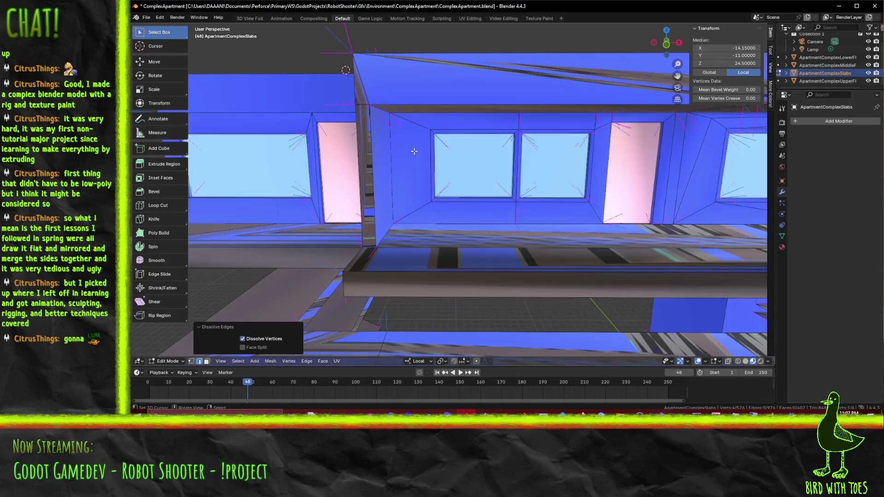
click(407, 118)
click(460, 131)
scroll(down, 3)
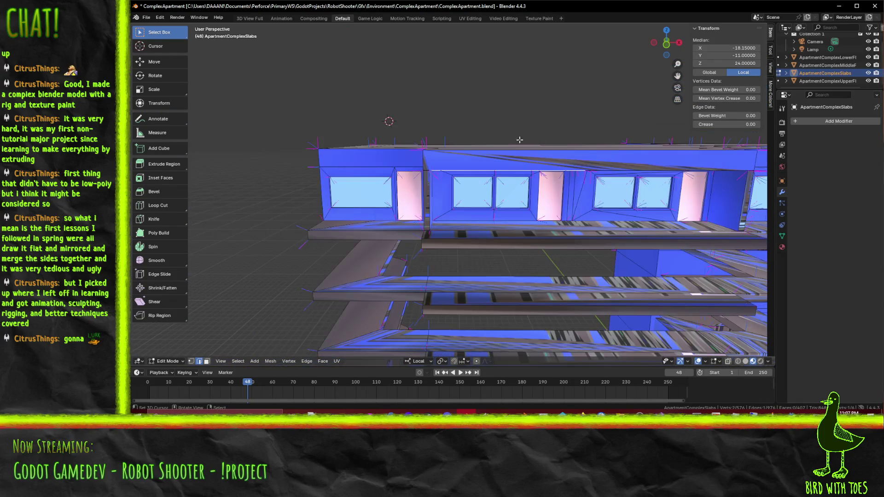
click(428, 168)
scroll(up, 3)
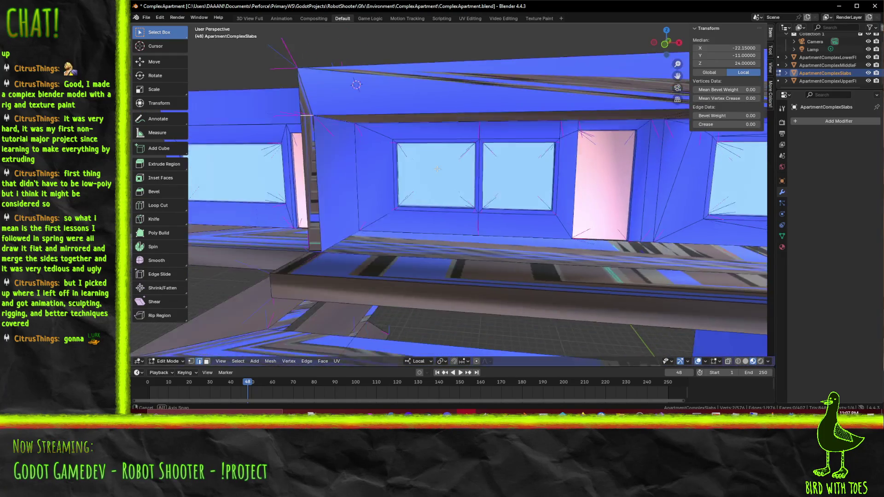
drag(419, 154, 408, 145)
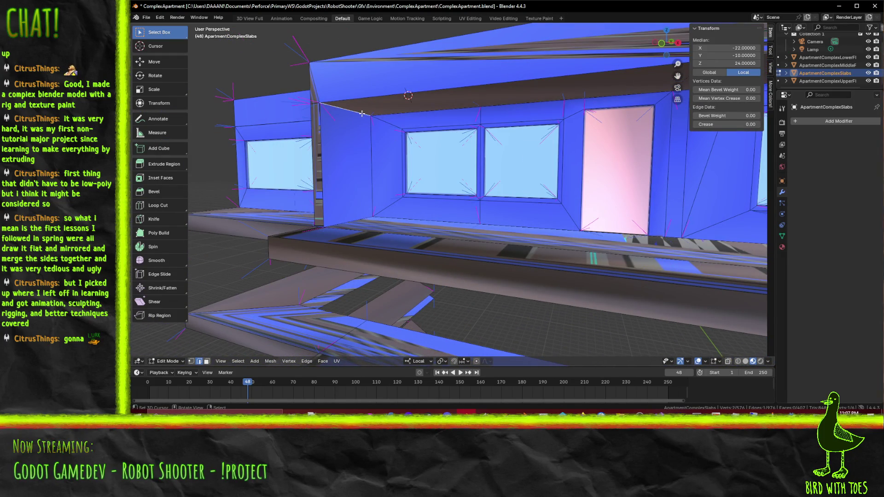
key(ctrl+z)
key(ctrl+z)
key(ctrl+z)
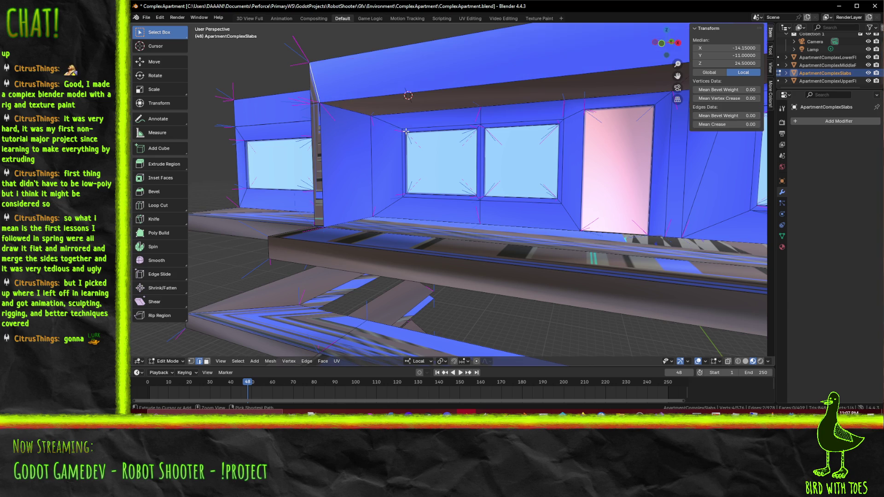
drag(465, 133, 534, 117)
key(x)
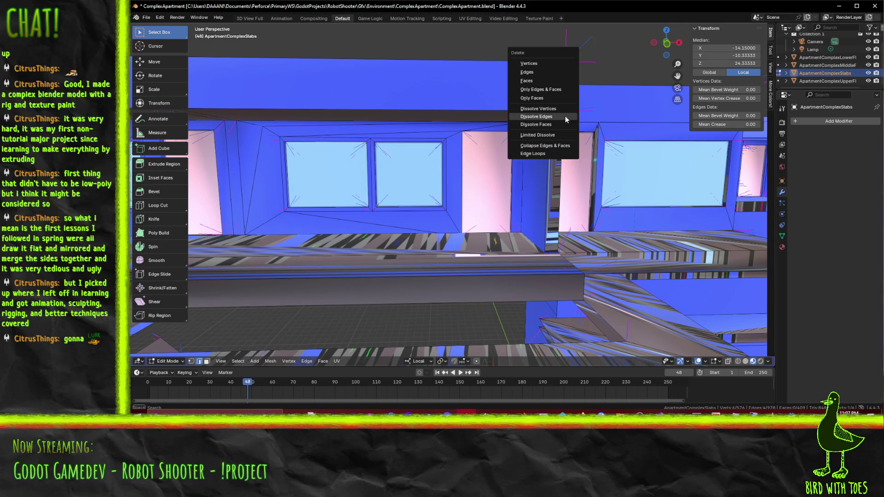
click(553, 117)
drag(568, 125, 558, 138)
key(ctrl+z)
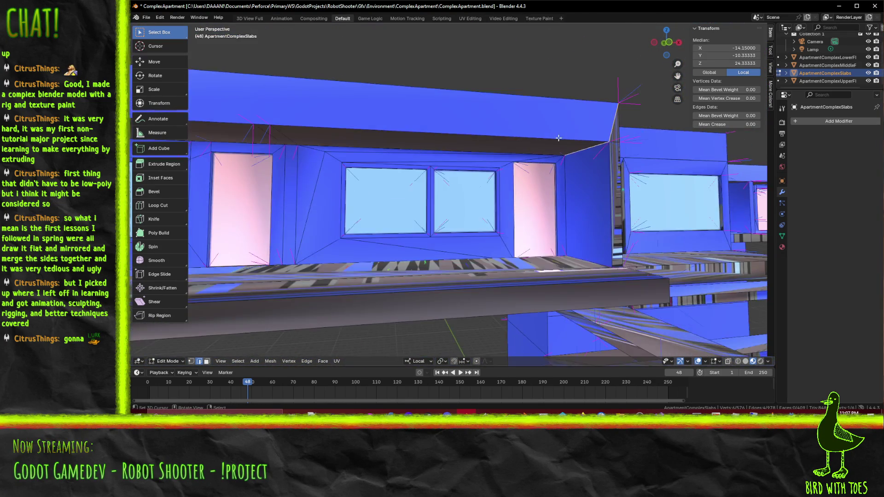
scroll(down, 3)
click(534, 135)
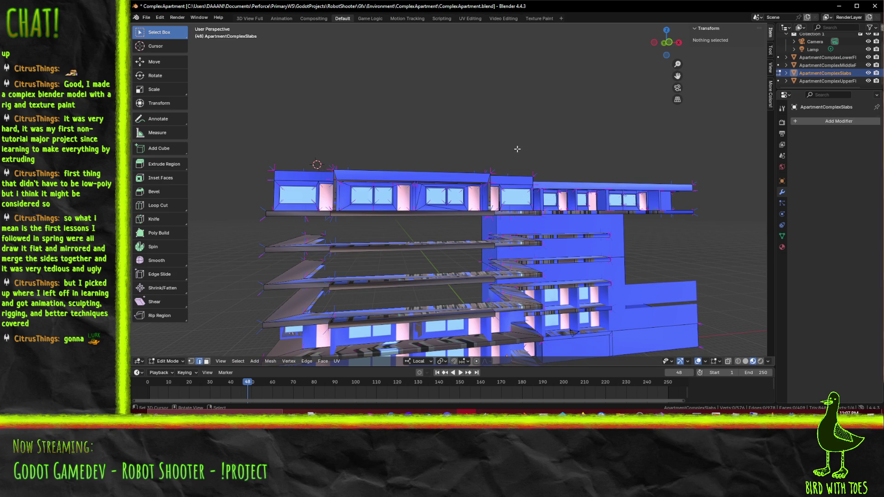
key(ctrl+z)
key(ctrl+z)
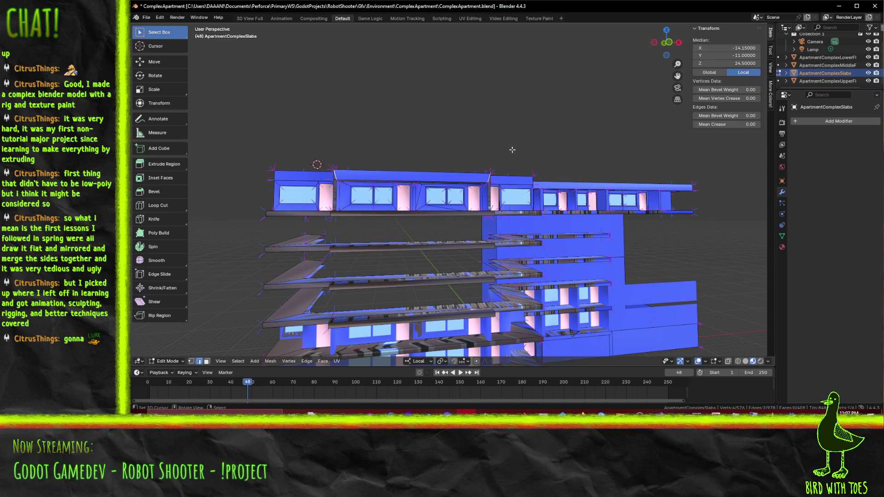
key(ctrl+z)
key(ctrl+z)
key(ctrl+z)
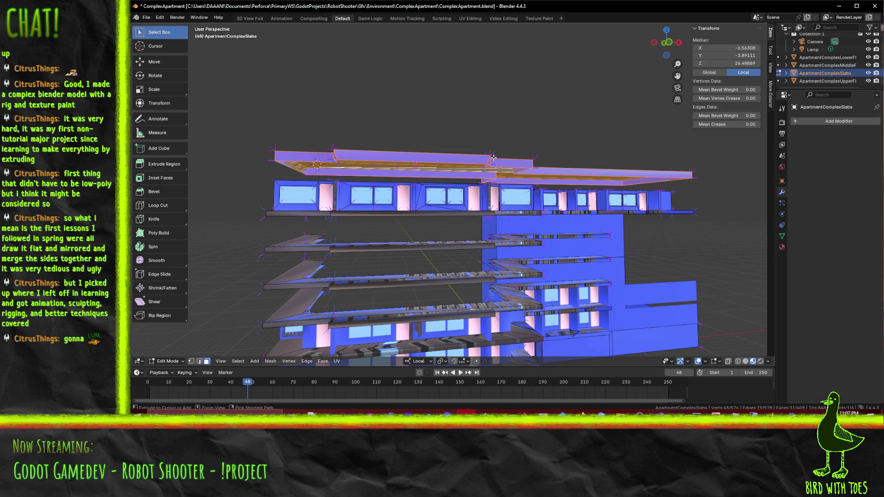
- In front wireframe view, select the window band below the top slab and fill a face
drag(493, 158, 480, 212)
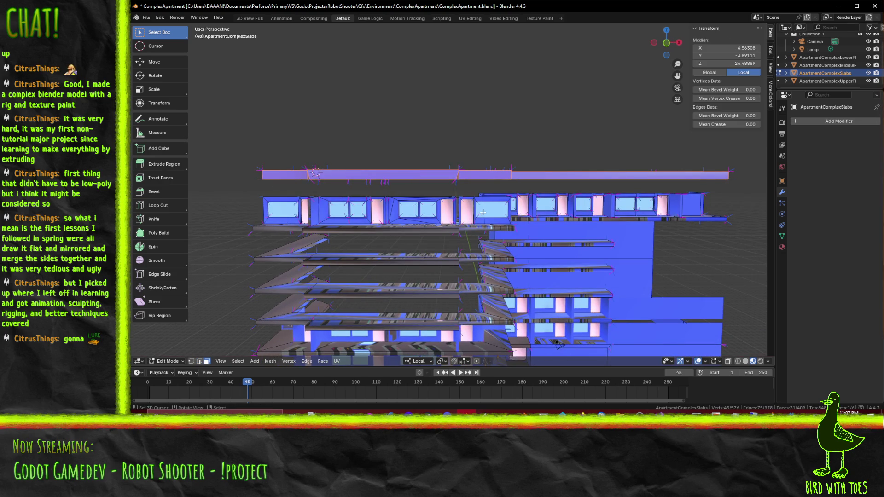
key(KP_1)
key(alt+a)
key(z)
click(292, 192)
scroll(up, 3)
drag(241, 180, 732, 212)
scroll(up, 3)
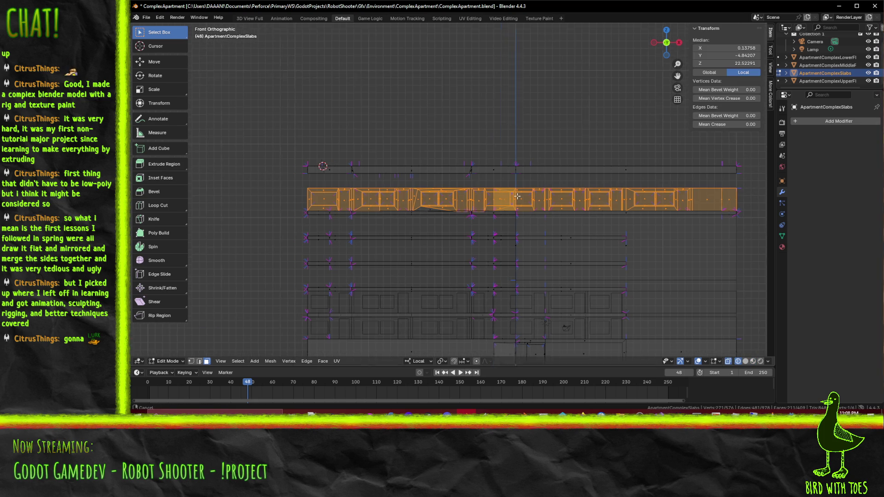
key(f)
drag(411, 226, 412, 235)
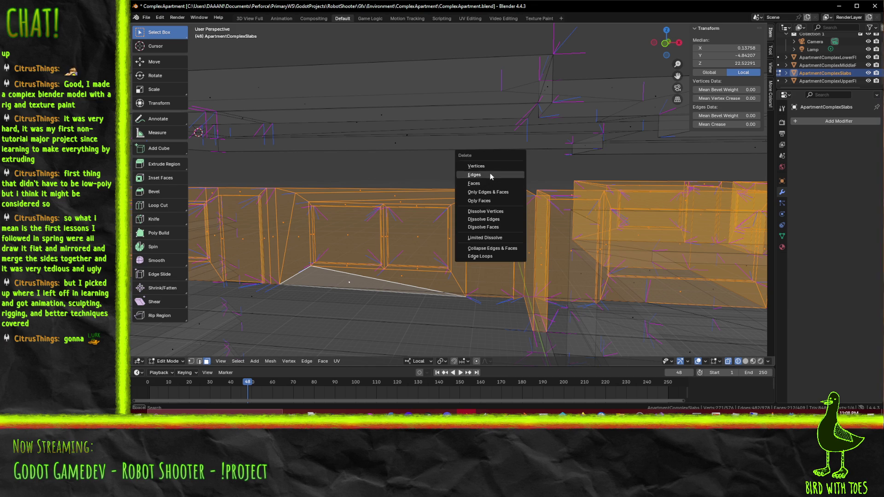
- Delete the selected vertices, switch to Material Preview, then undo the deletion
click(476, 166)
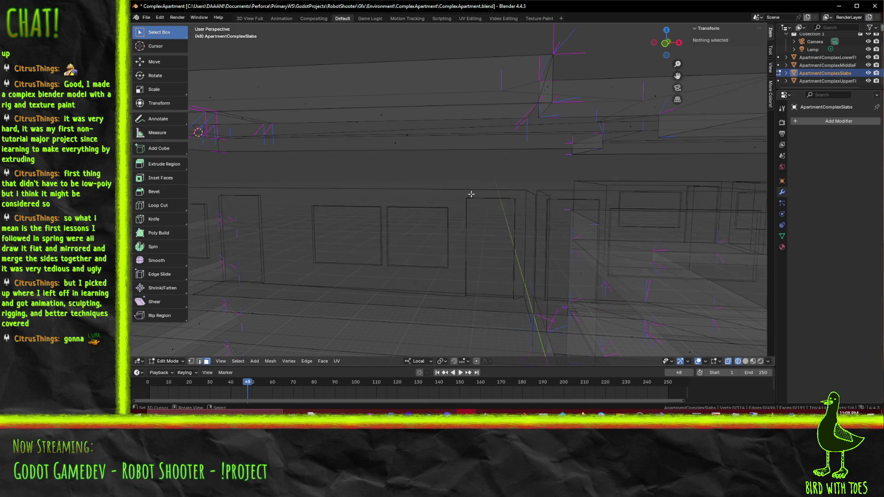
scroll(down, 3)
drag(419, 206, 435, 209)
key(z)
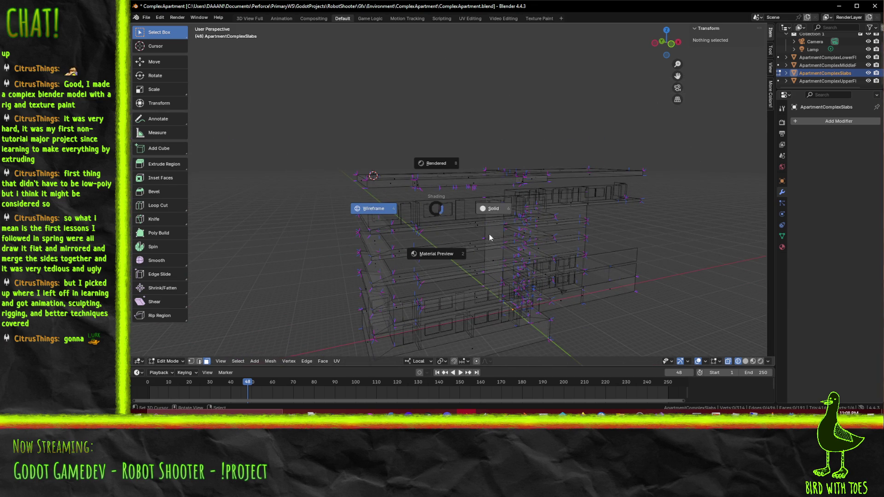
key(2)
scroll(up, 3)
scroll(down, 3)
key(ctrl+z)
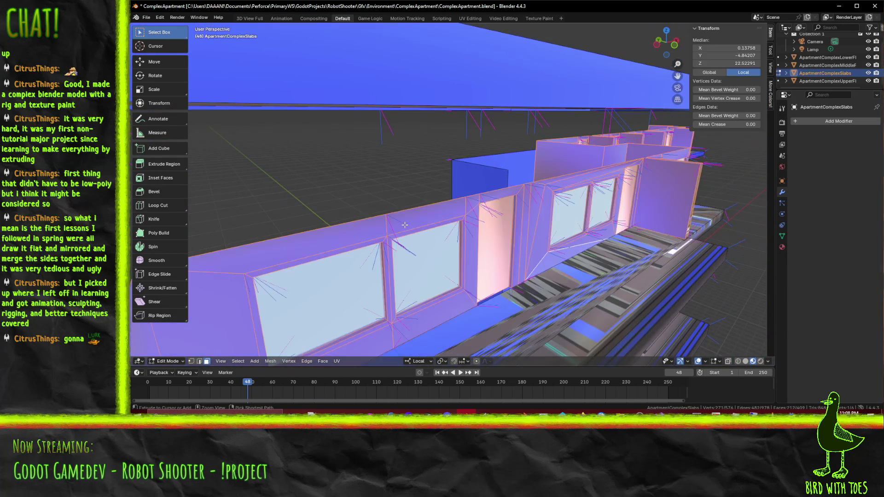
- Delete the stray edges on the upper wall and select the edge at the slab corner
drag(507, 238, 502, 240)
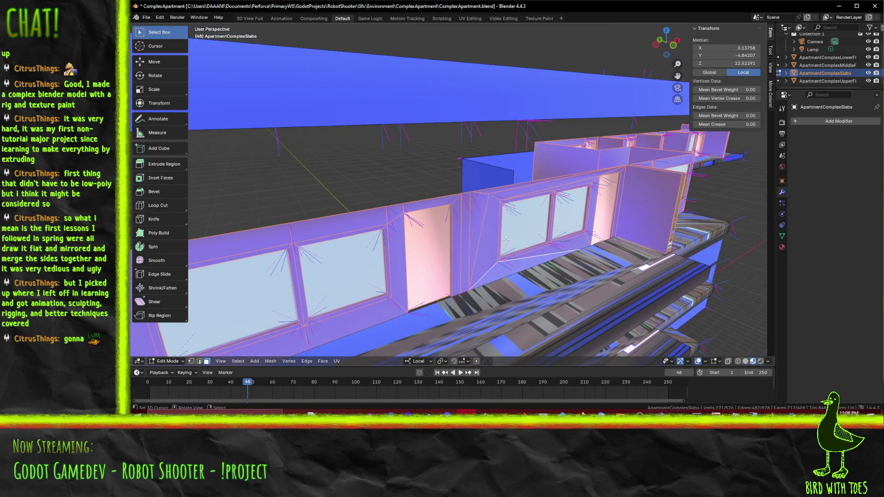
key(x)
click(514, 243)
drag(514, 243, 400, 240)
drag(299, 224, 497, 198)
scroll(down, 3)
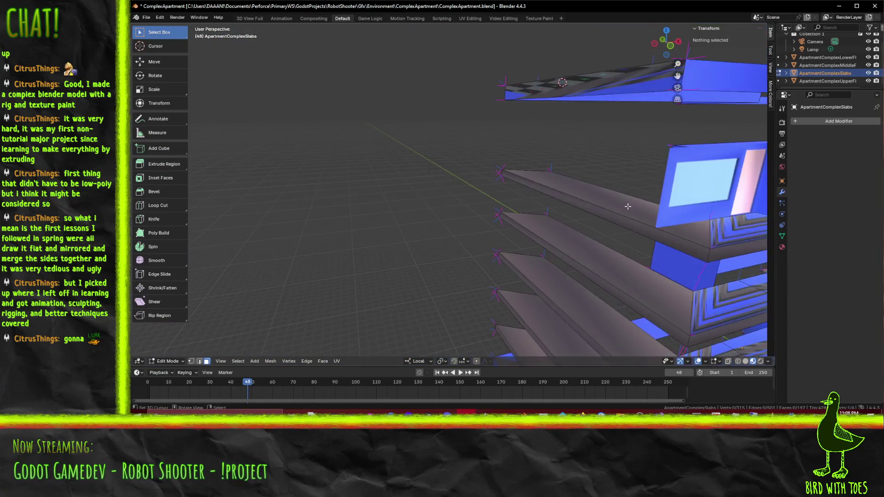
scroll(up, 3)
drag(583, 211, 596, 232)
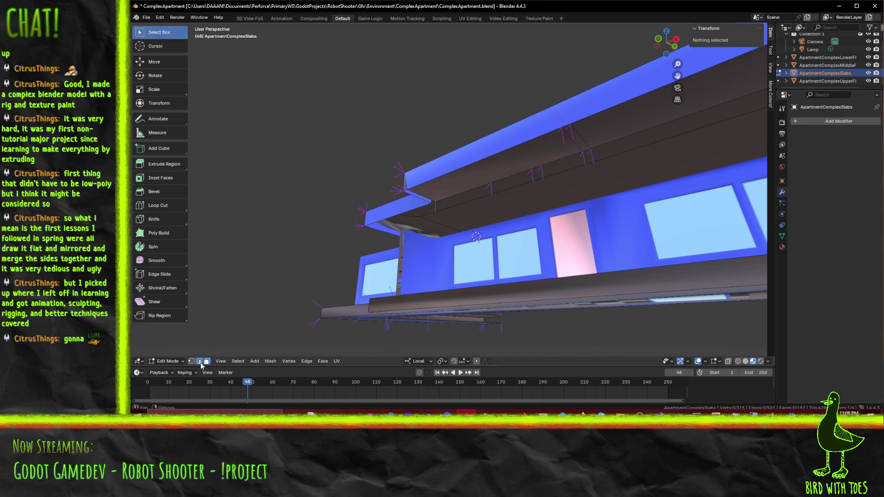
click(412, 194)
- Fill faces across the top slab's open corner and its end
key(f)
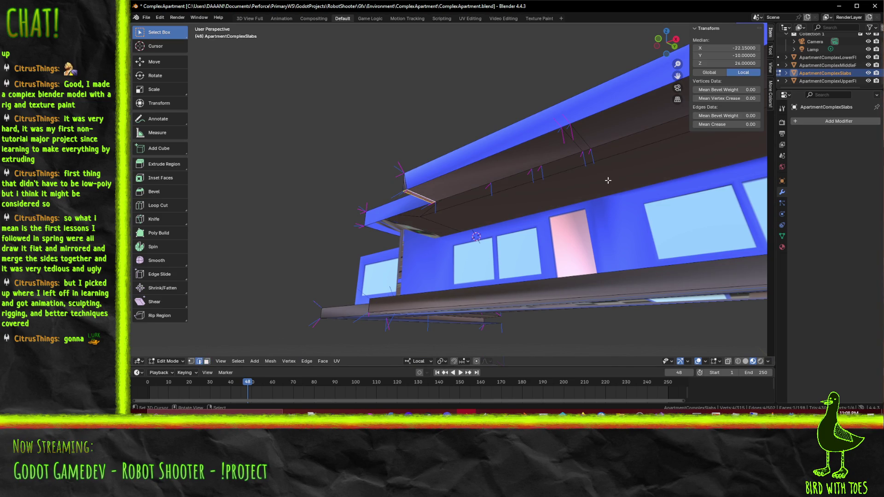
drag(615, 151, 511, 106)
click(502, 101)
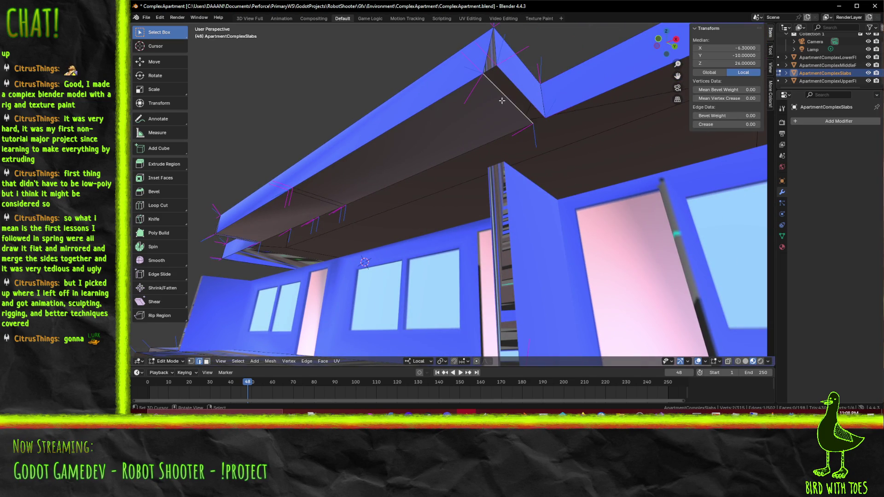
key(f)
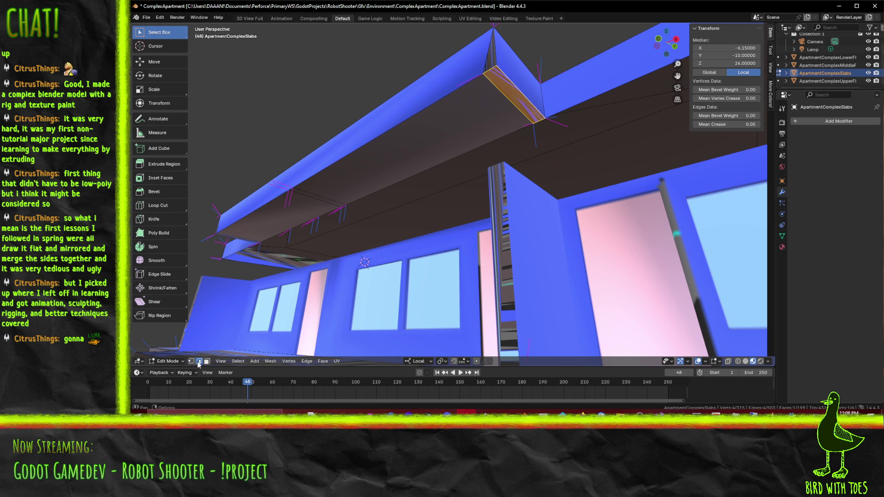
- Dissolve the extra edges at the slab's lower left
click(242, 238)
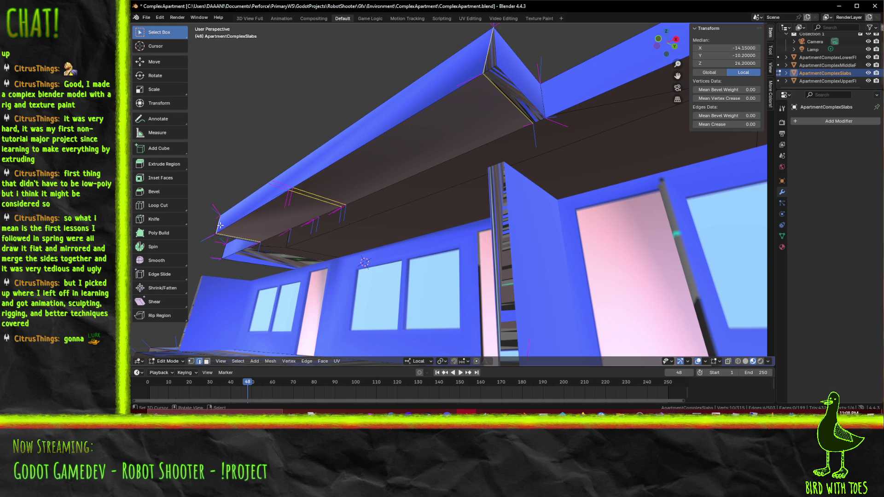
key(x)
click(218, 260)
drag(218, 259, 452, 211)
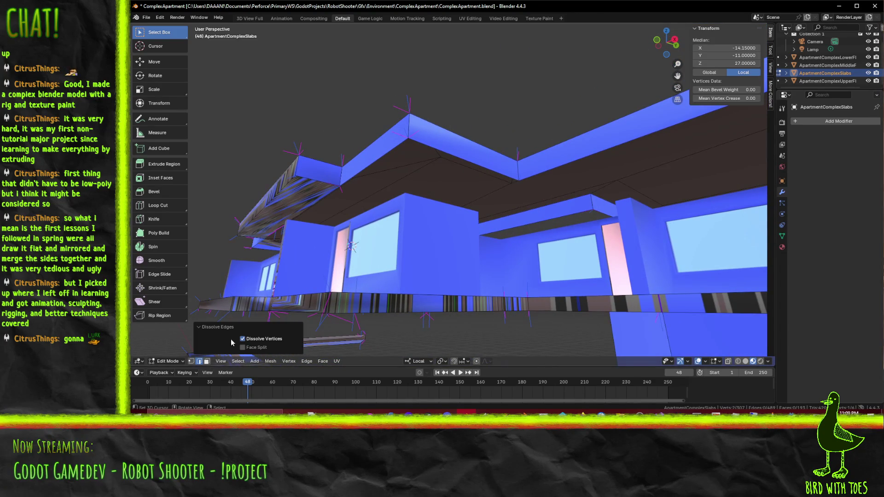
- Add another slab edge to the selection and switch to the Inset Faces tool
click(484, 163)
drag(483, 163, 565, 179)
scroll(down, 3)
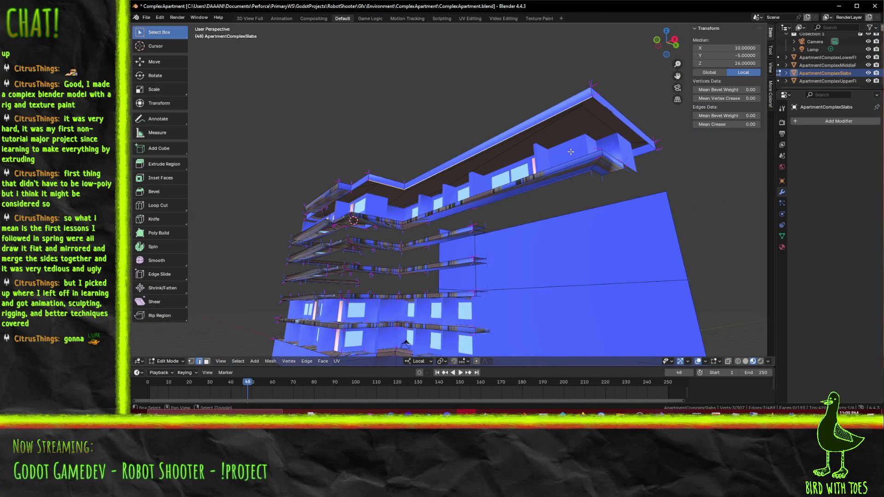
scroll(up, 3)
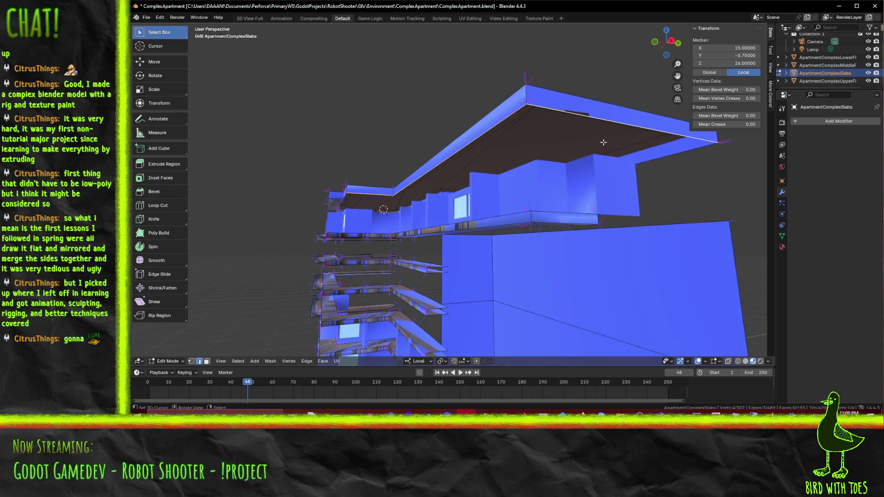
key(F3)
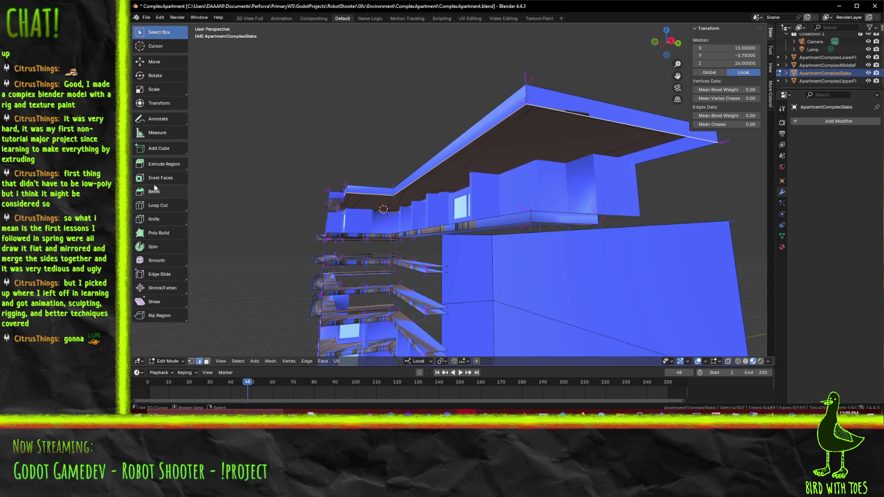
click(155, 180)
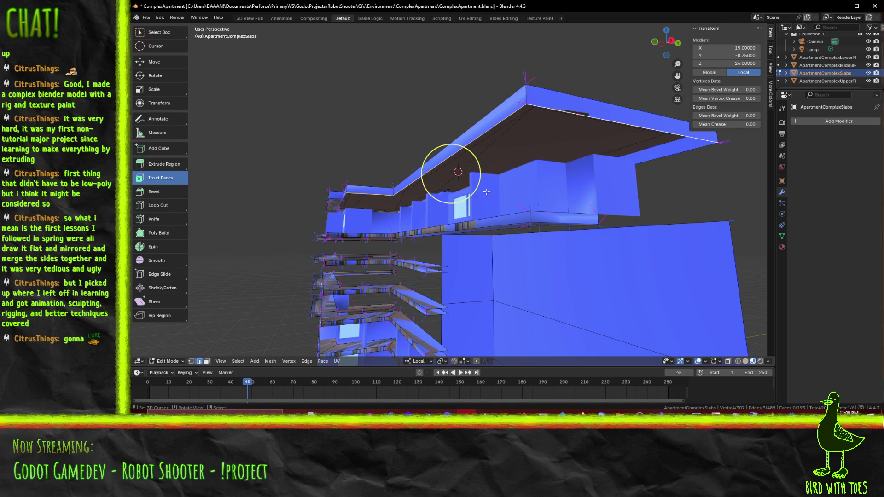
drag(487, 192, 459, 191)
drag(417, 165, 421, 167)
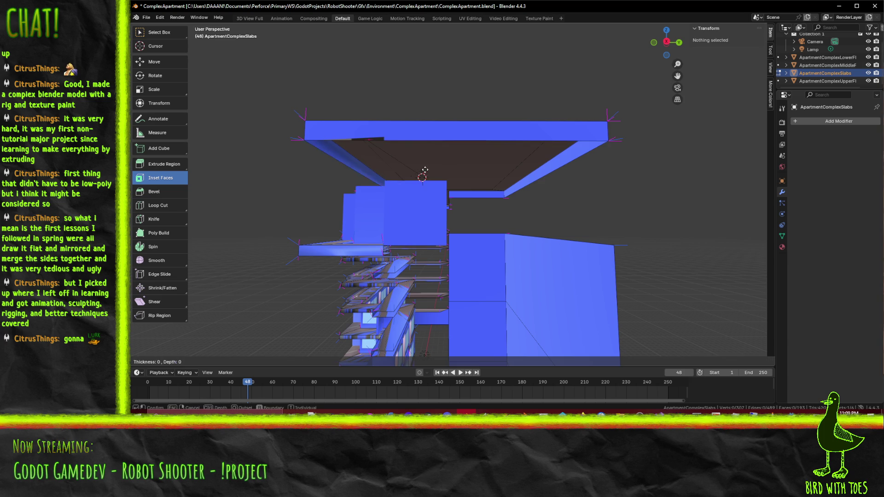
click(455, 175)
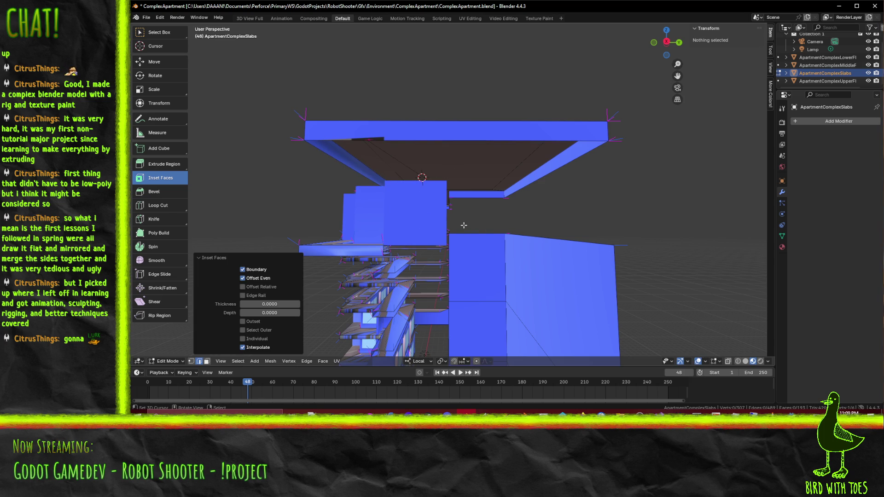
click(388, 189)
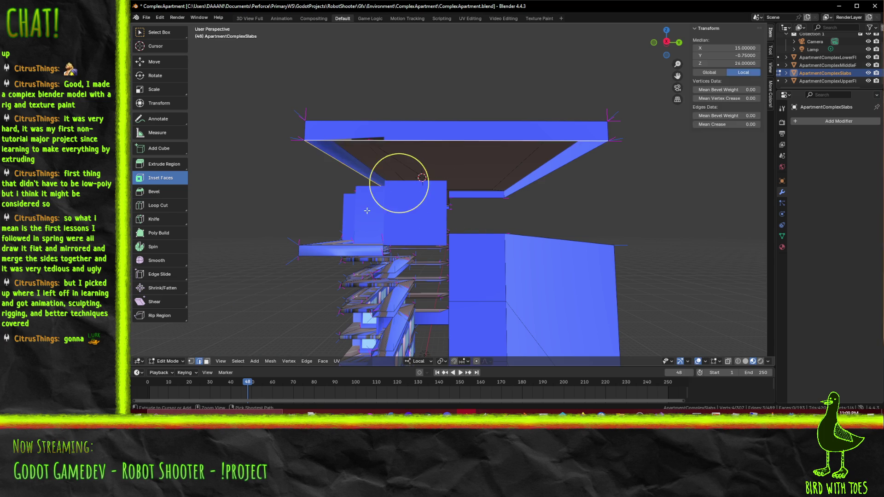
drag(360, 187, 394, 209)
click(393, 209)
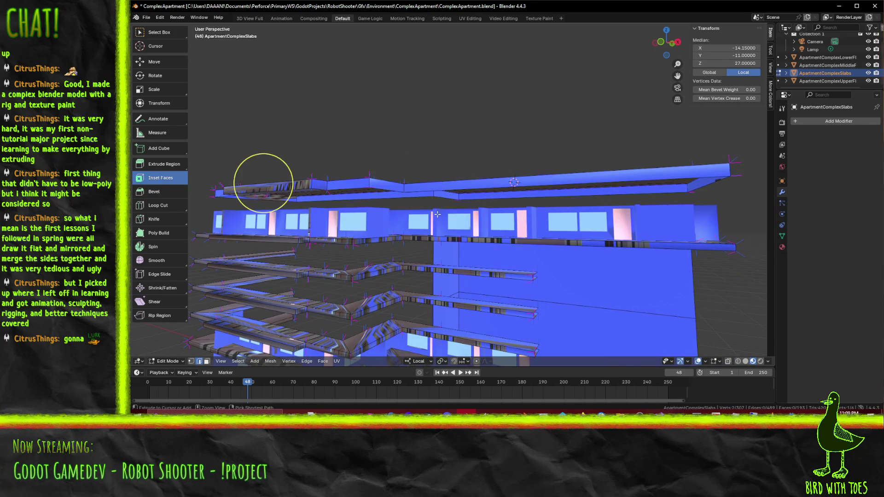
click(368, 186)
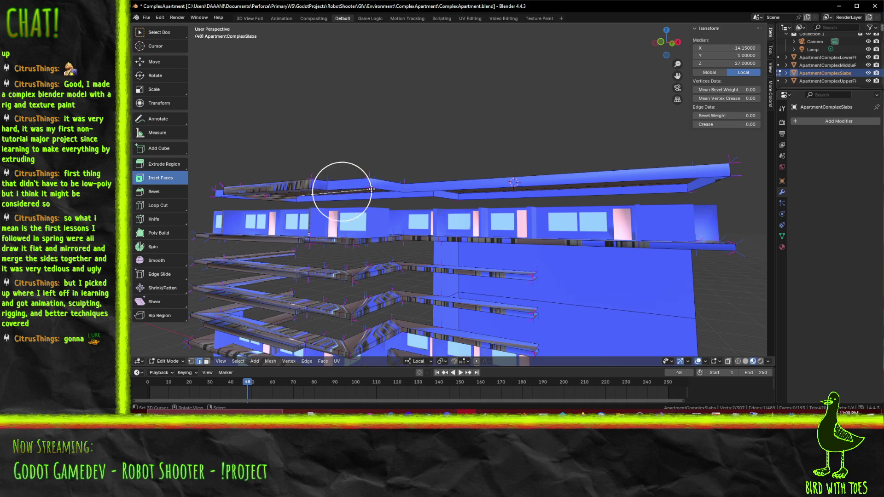
drag(341, 190, 320, 122)
key(ctrl+z)
click(171, 164)
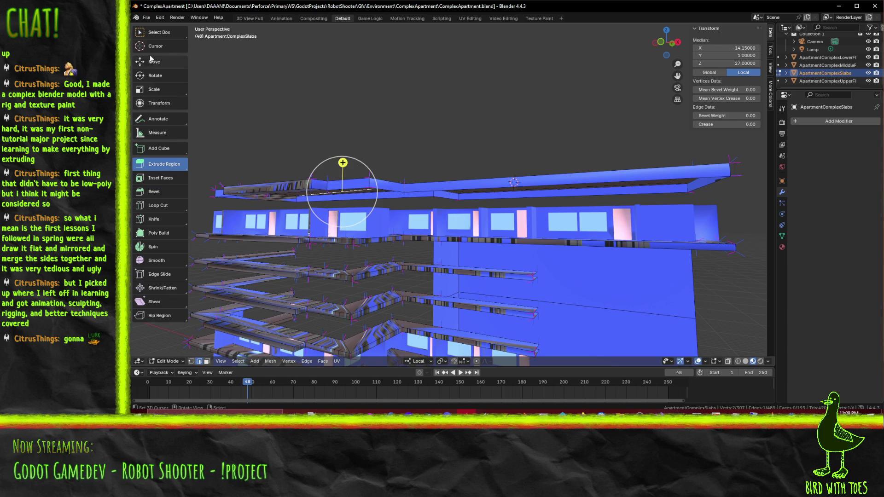
click(156, 63)
click(152, 33)
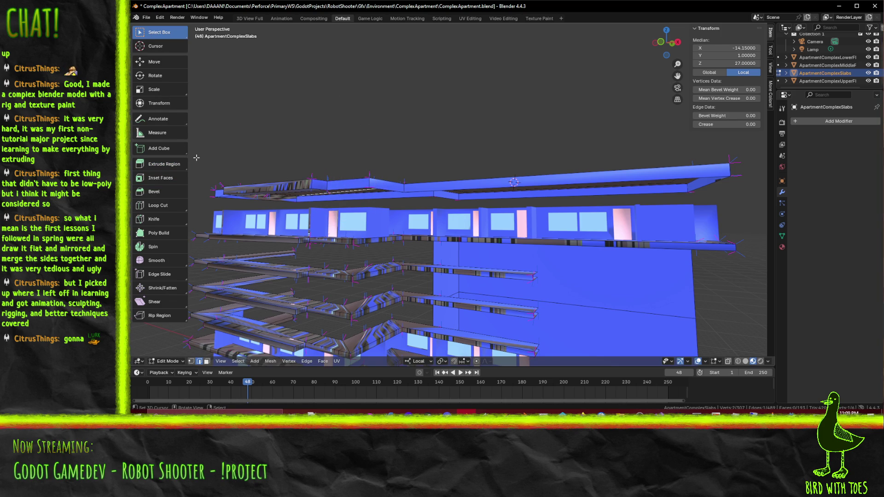
drag(376, 186, 348, 112)
click(364, 112)
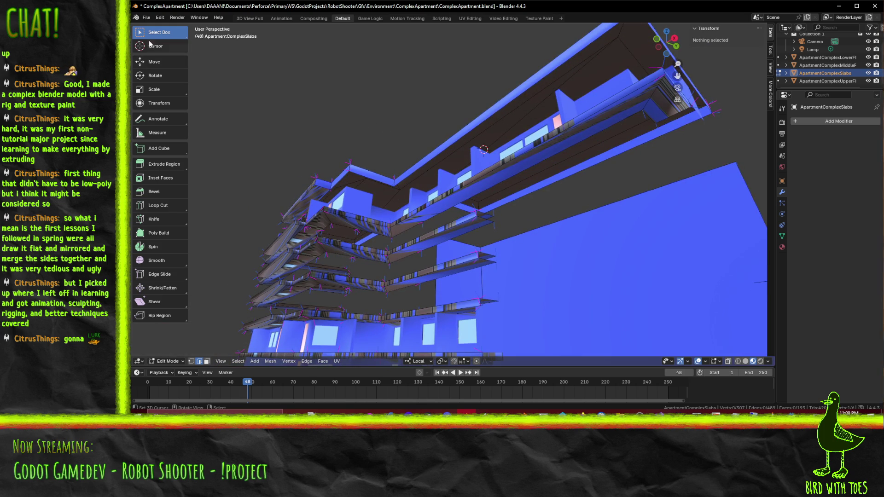
drag(360, 157, 379, 170)
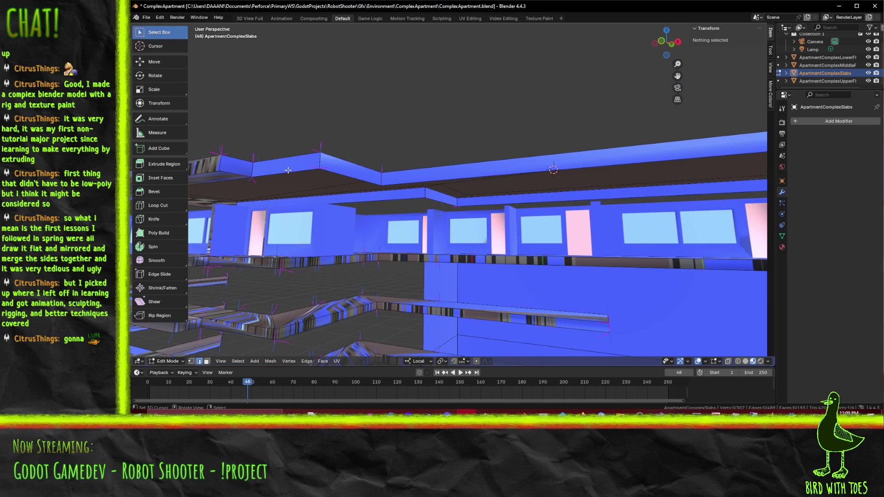
click(288, 170)
drag(288, 171, 551, 120)
scroll(up, 3)
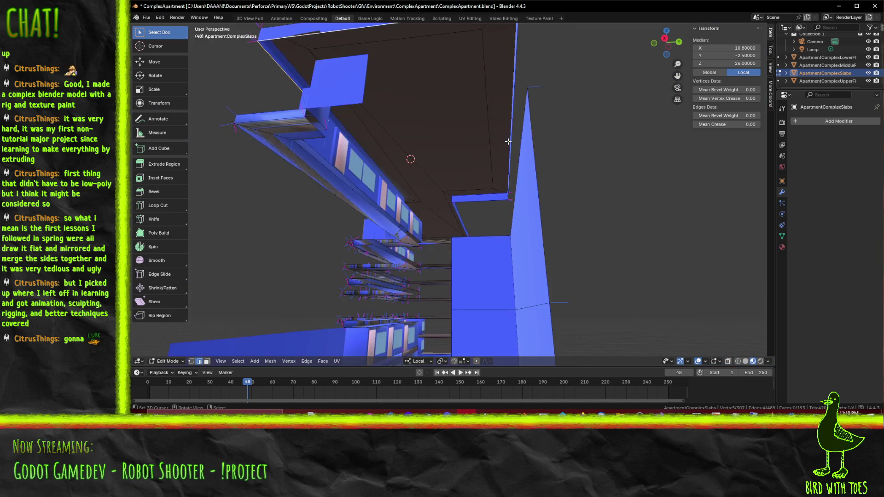
- From the front view, move the selected slab down 1 unit along Z
key(KP_1)
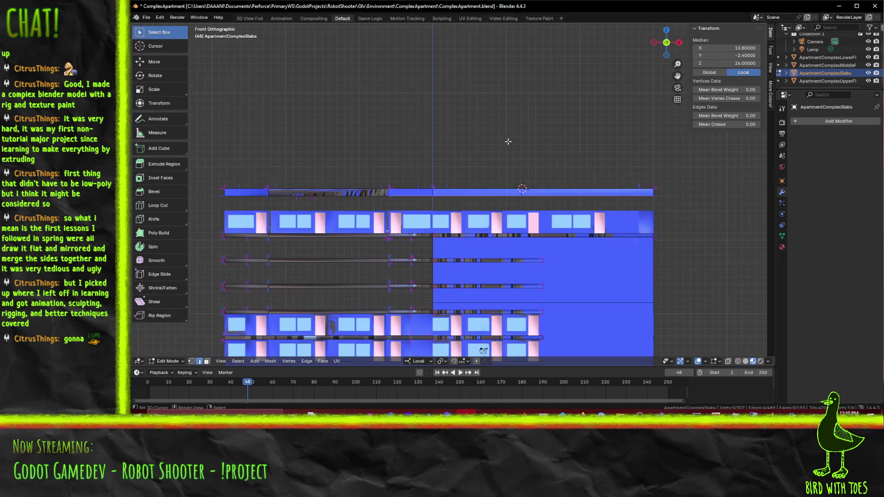
text(g)
text(z-1)
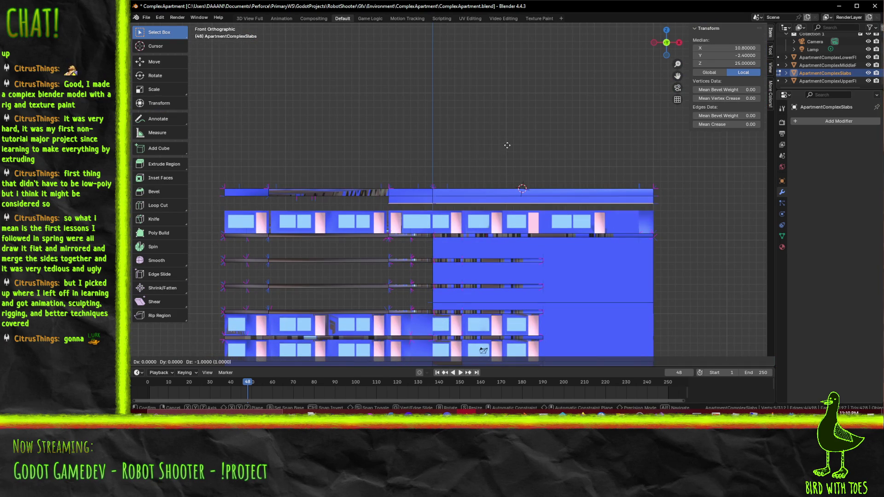
key(Return)
drag(531, 141, 398, 177)
- Delete a stray slab edge and select the next edge
click(395, 175)
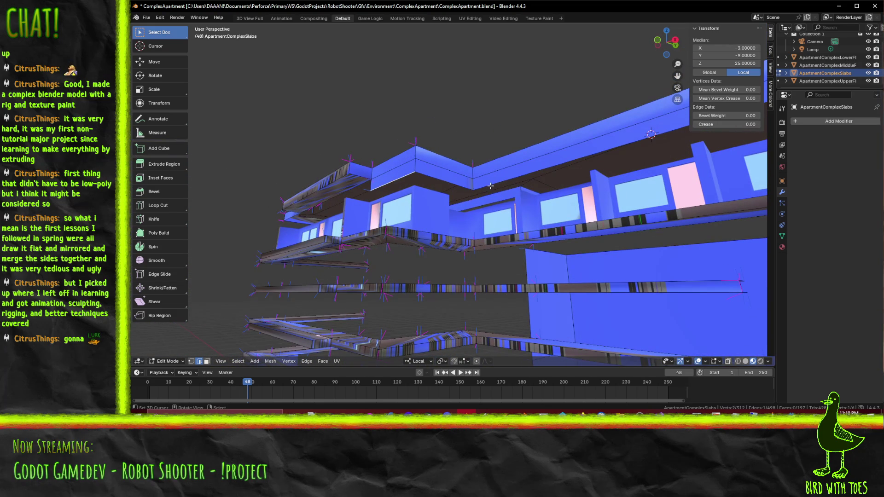
right_click(452, 188)
click(485, 190)
key(x)
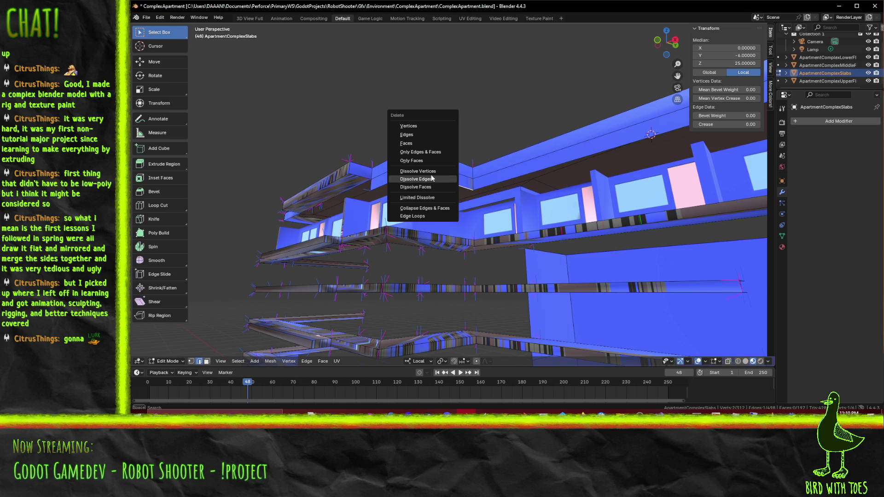
click(424, 134)
click(407, 173)
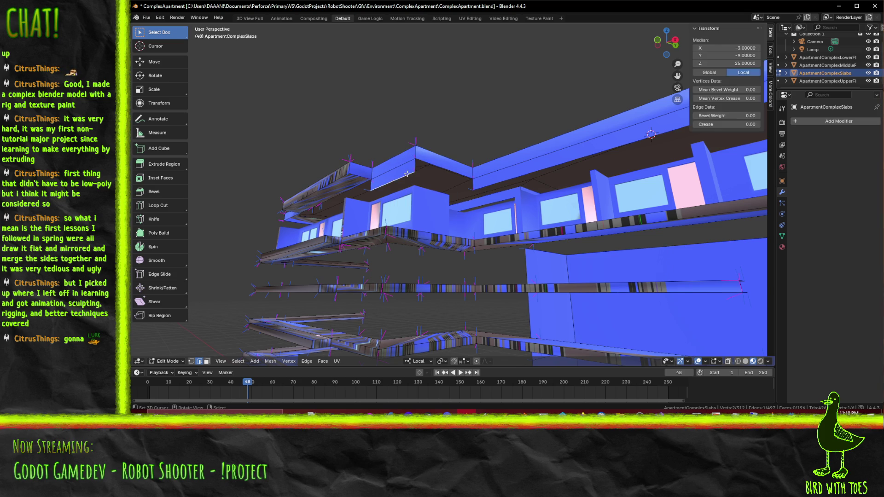
- From the right view, move the chosen slab vertices 1 unit along Y and Z
key(KP_3)
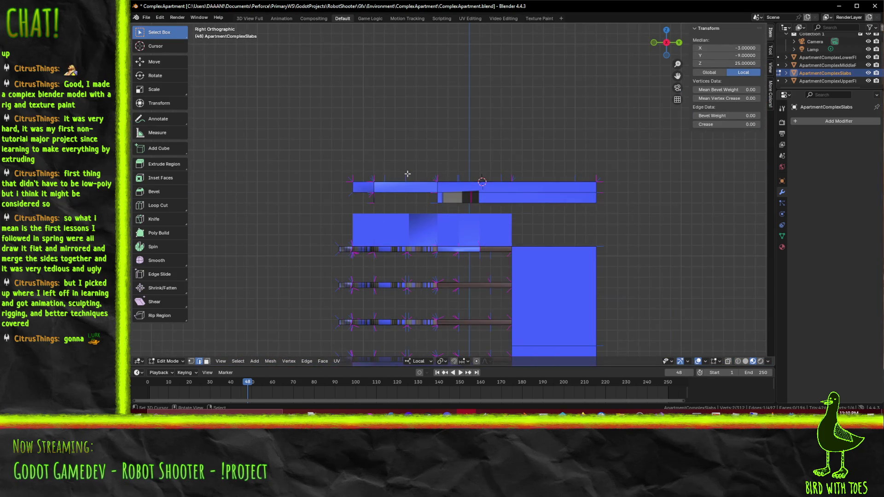
scroll(up, 3)
key(g)
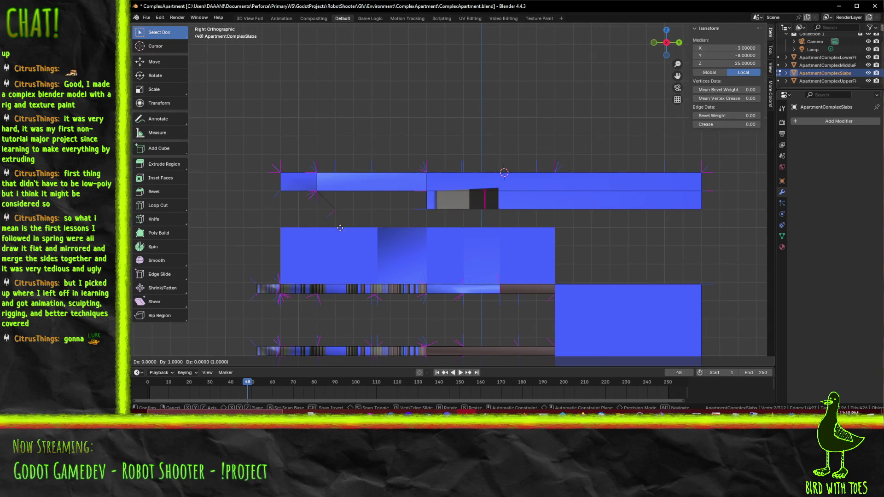
click(339, 209)
drag(339, 209, 540, 175)
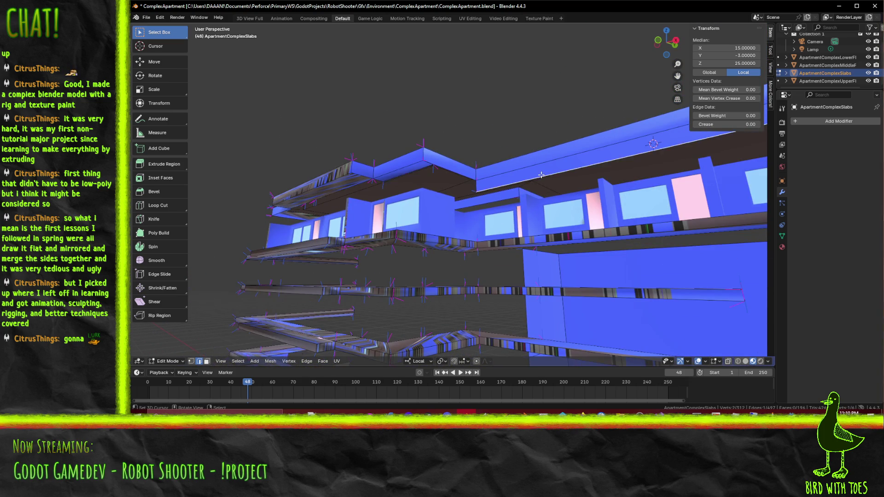
- Check the slab alignment from the right, front and top, cancelling trial moves
key(KP_3)
scroll(up, 3)
key(g)
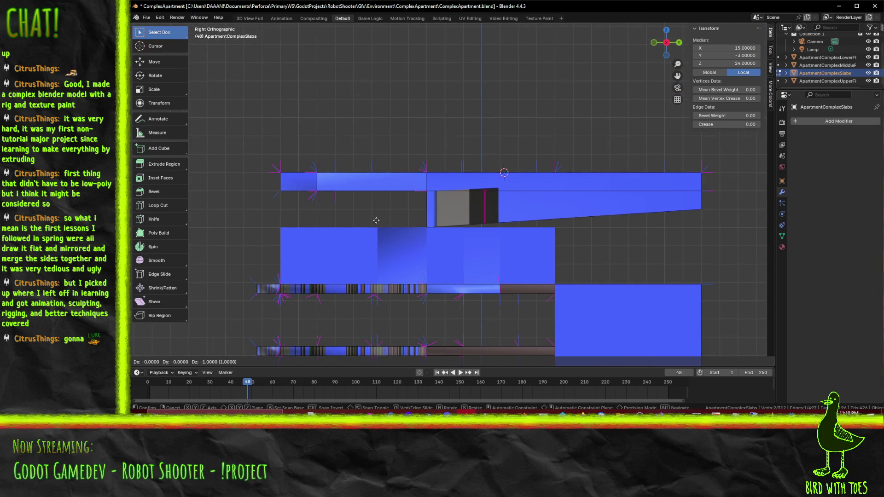
key(Escape)
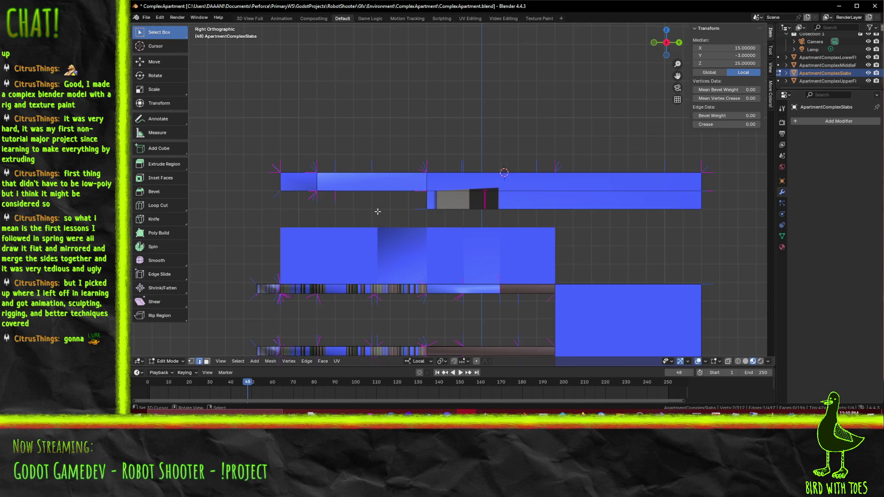
key(KP_1)
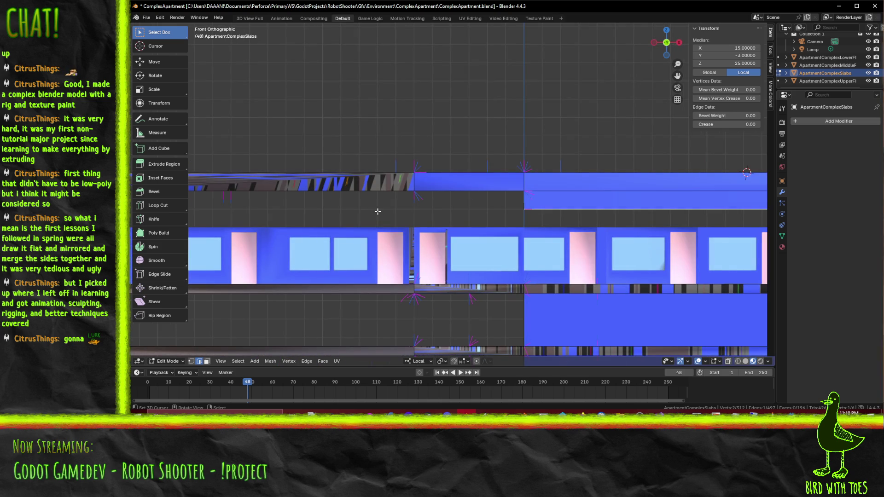
key(KP_3)
key(g)
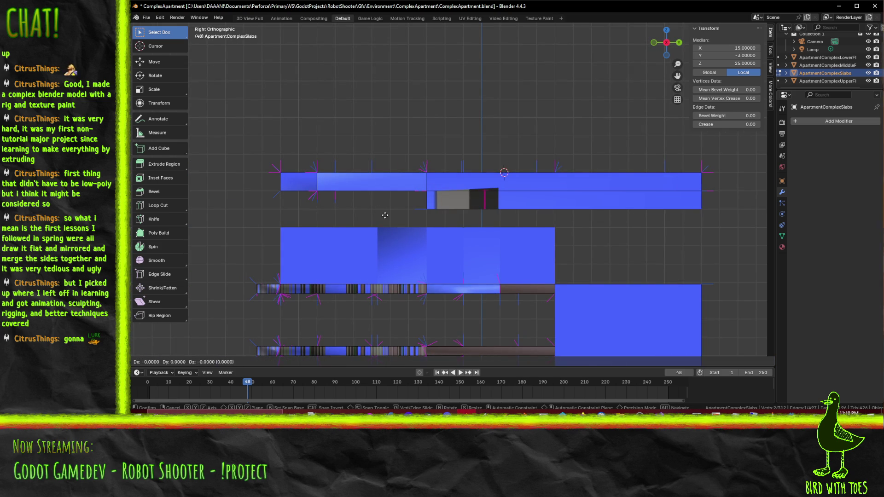
right_click(397, 198)
drag(397, 198, 449, 196)
key(KP_1)
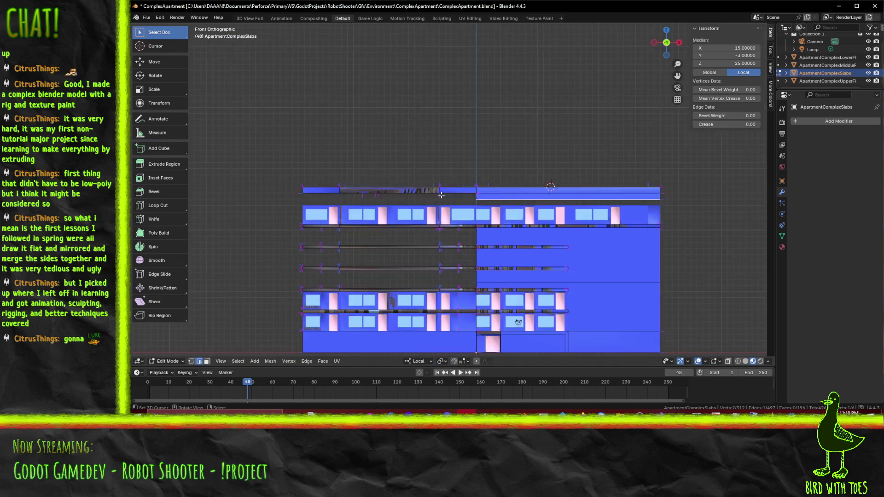
key(KP_7)
scroll(up, 3)
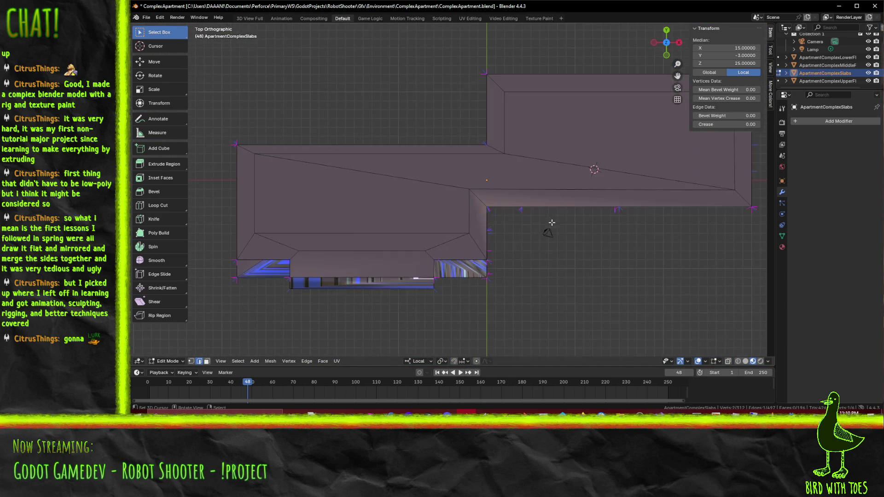
- In wireframe shading, move the selected roof vertices 2 units along Y
key(z)
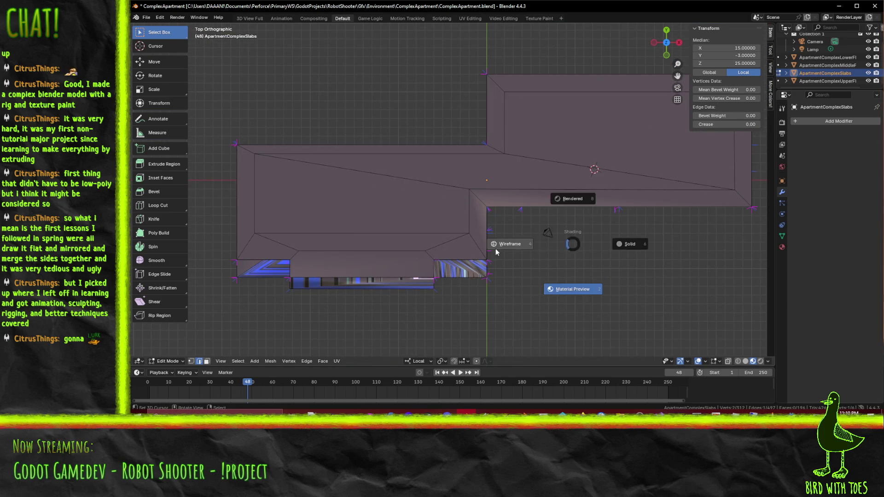
click(495, 249)
drag(577, 247, 487, 255)
key(g)
key(y)
key(2)
key(Return)
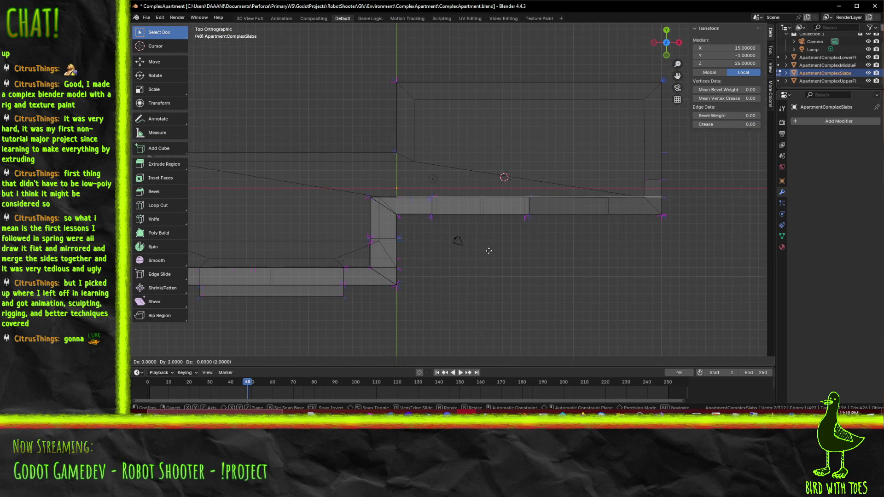
drag(561, 258, 580, 160)
- From the top view, shift the roof slab's vertical edge 1 unit along X
click(579, 154)
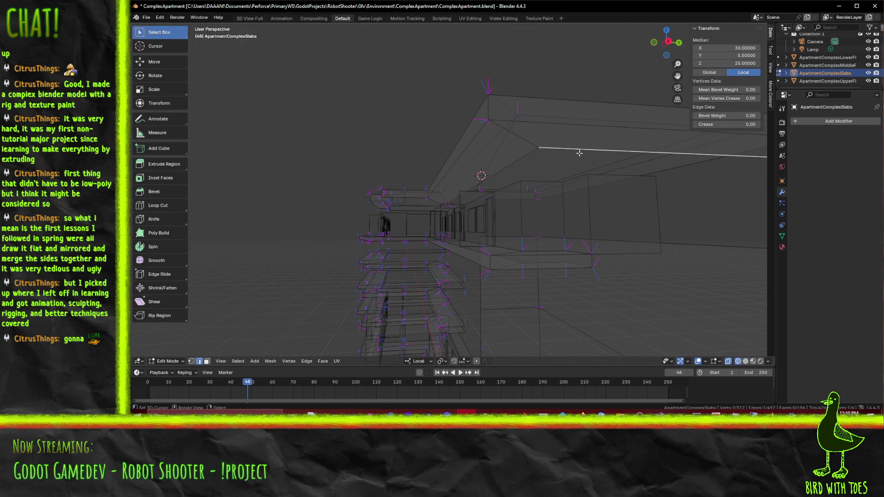
key(KP_5)
key(KP_7)
key(g)
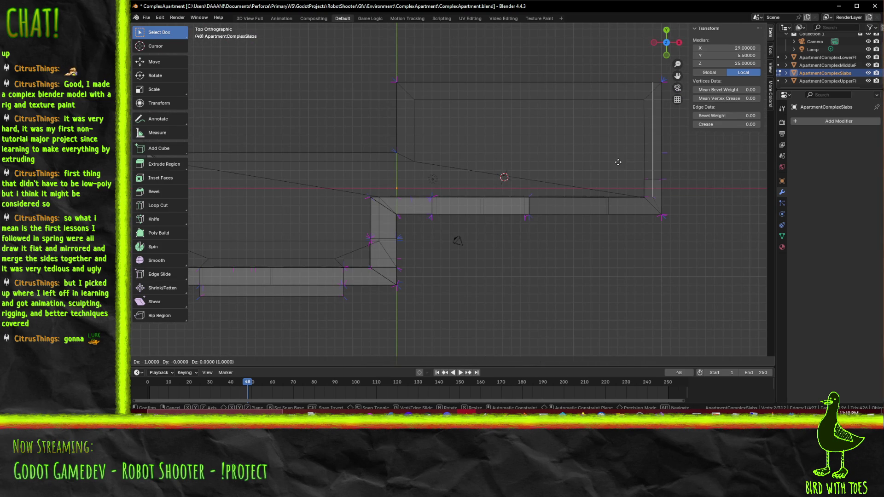
click(615, 162)
drag(615, 162, 550, 168)
- Raise the long top edge of the roof slab 1 unit along Z
click(554, 172)
key(KP_3)
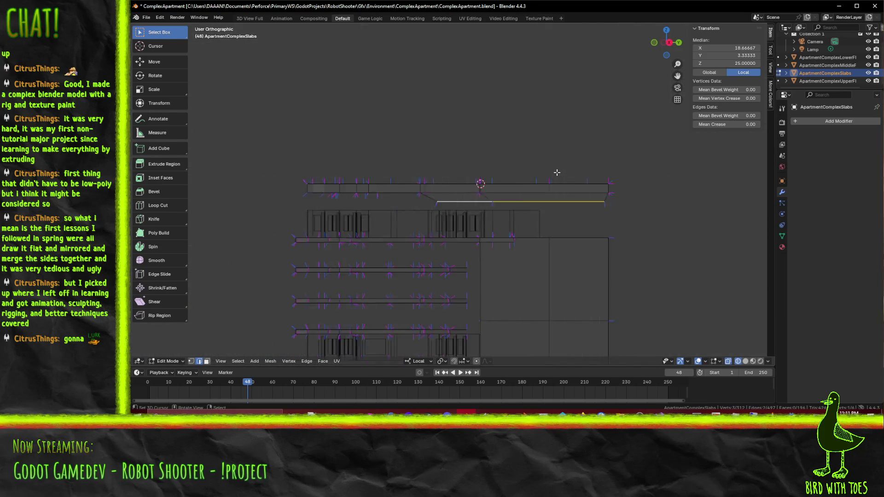
key(g)
key(z)
key(1)
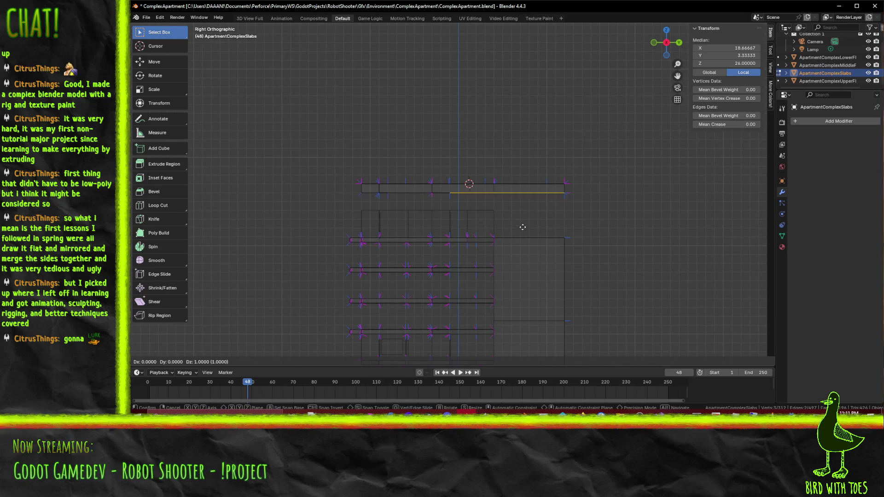
key(Return)
drag(371, 203, 442, 230)
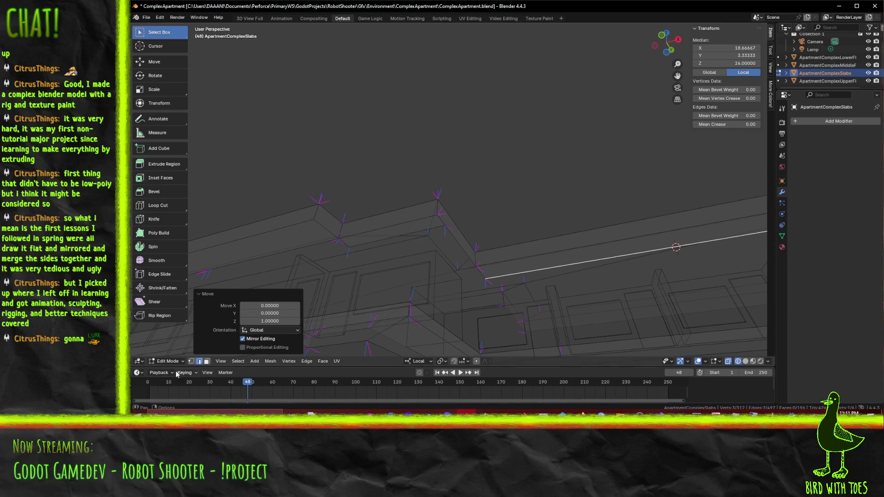
- In vertex select mode, reposition a single roof corner vertex from the top view
click(191, 361)
click(446, 226)
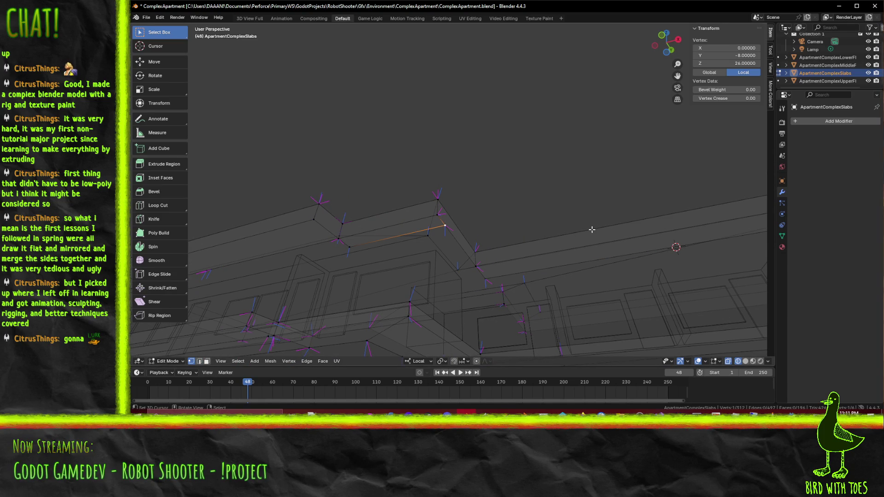
key(KP_7)
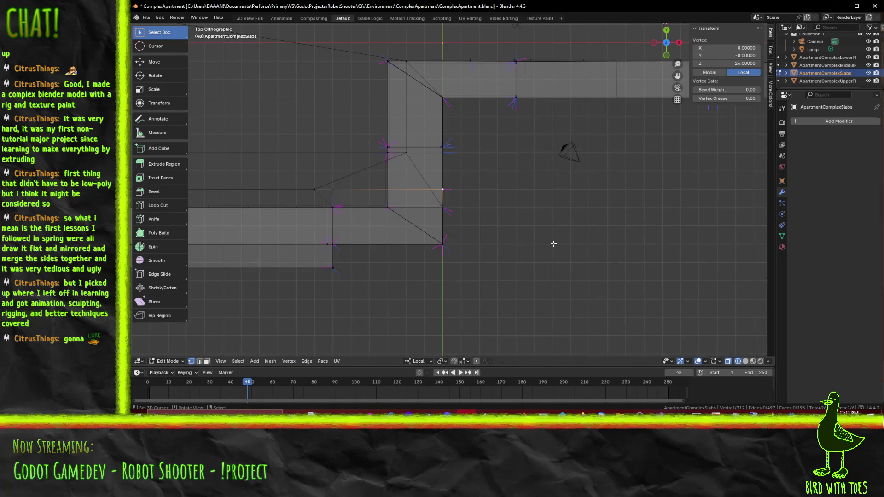
key(g)
key(Return)
drag(306, 192, 340, 189)
- Move a pair of corner vertices 1 unit along Y
click(405, 214)
key(KP_7)
key(g)
key(y)
key(1)
key(Return)
drag(410, 243, 417, 159)
- Adjust another slab corner vertex, then clear the selection
click(544, 265)
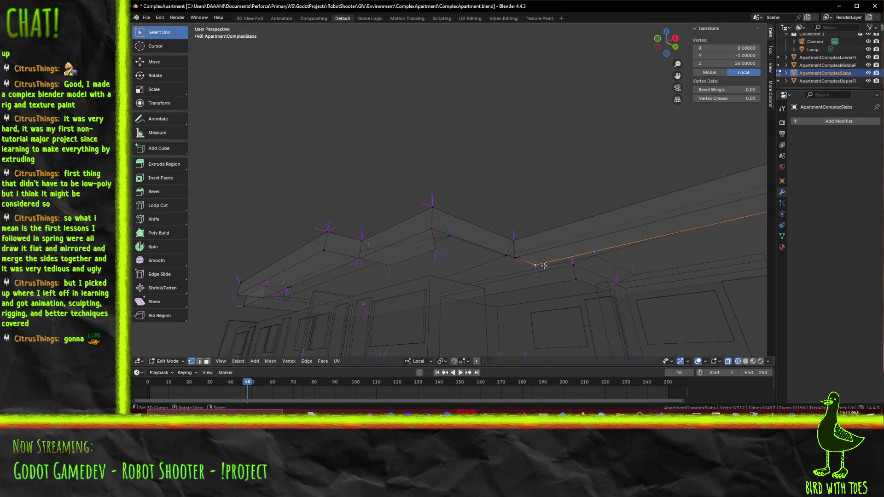
key(KP_7)
key(g)
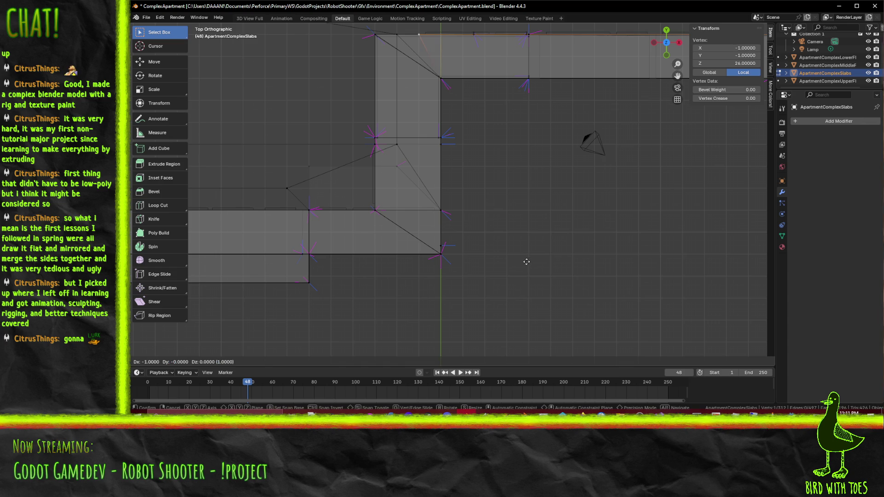
drag(516, 247, 458, 158)
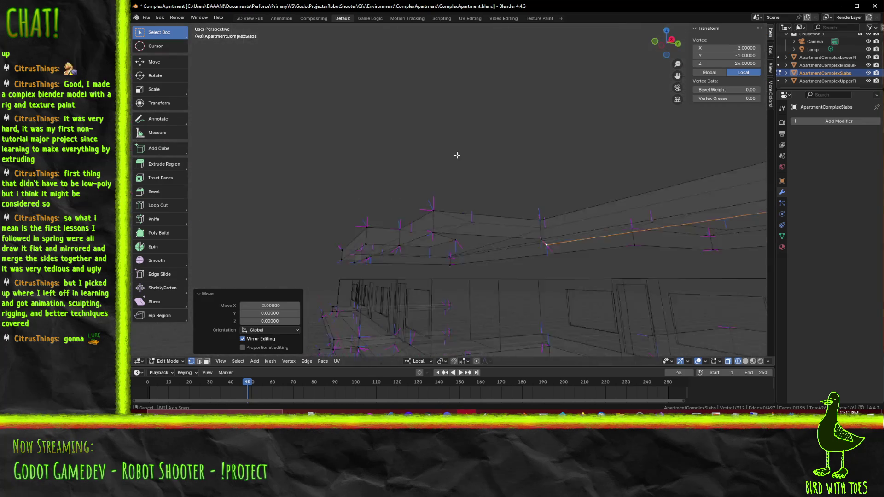
click(458, 257)
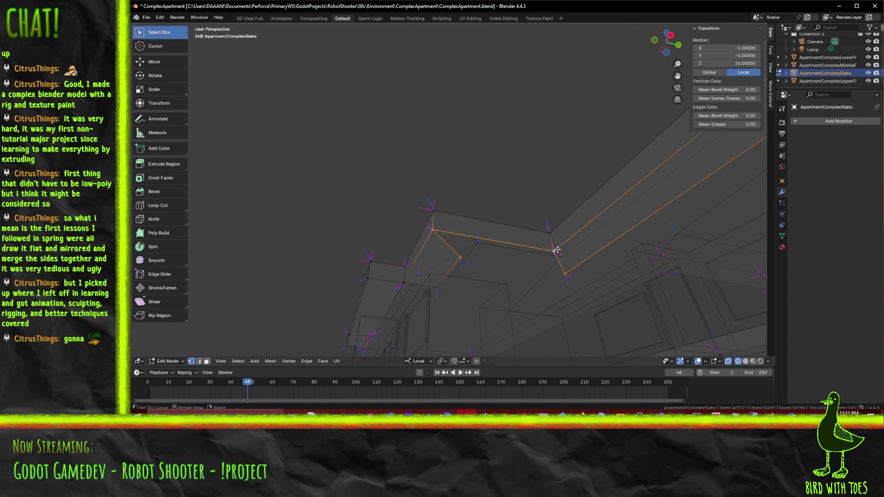
drag(500, 254, 506, 272)
key(alt+a)
key(z)
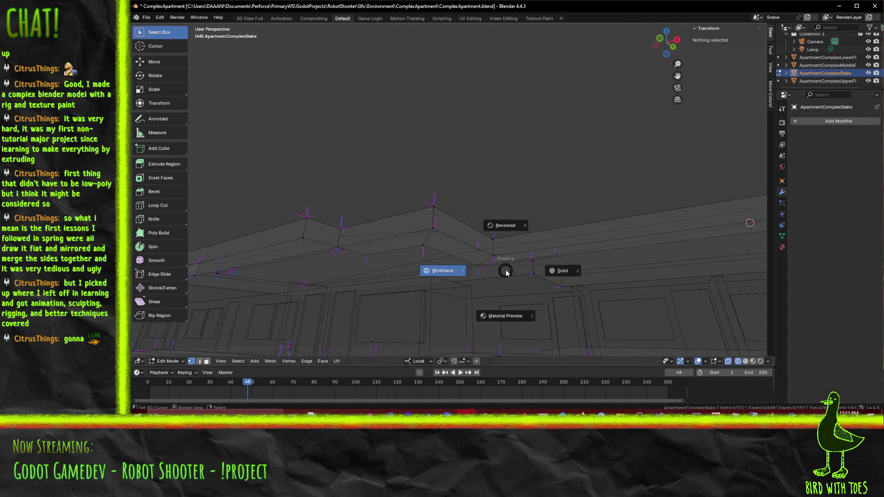
click(567, 280)
drag(567, 279, 609, 245)
key(a)
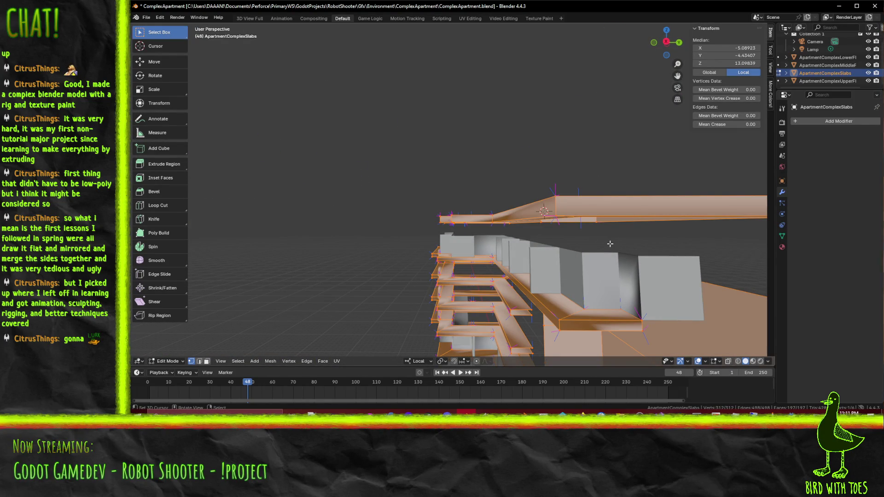
key(alt+a)
drag(610, 244, 448, 196)
scroll(down, 3)
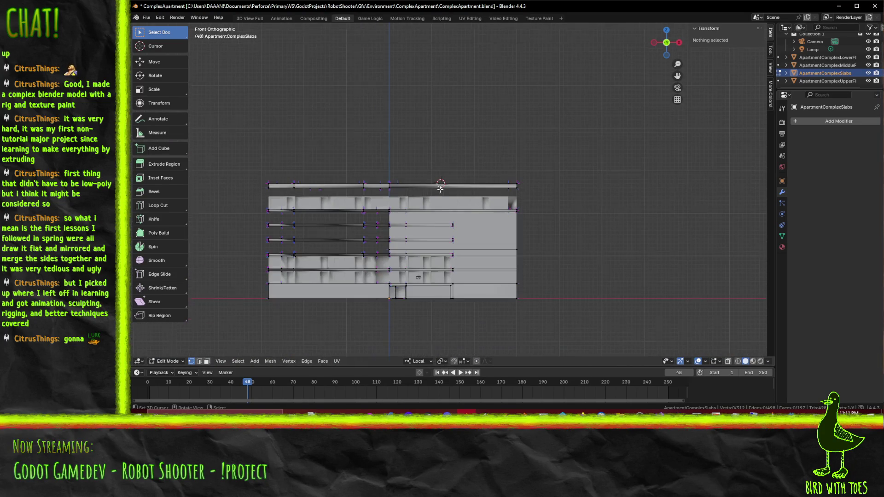
key(z)
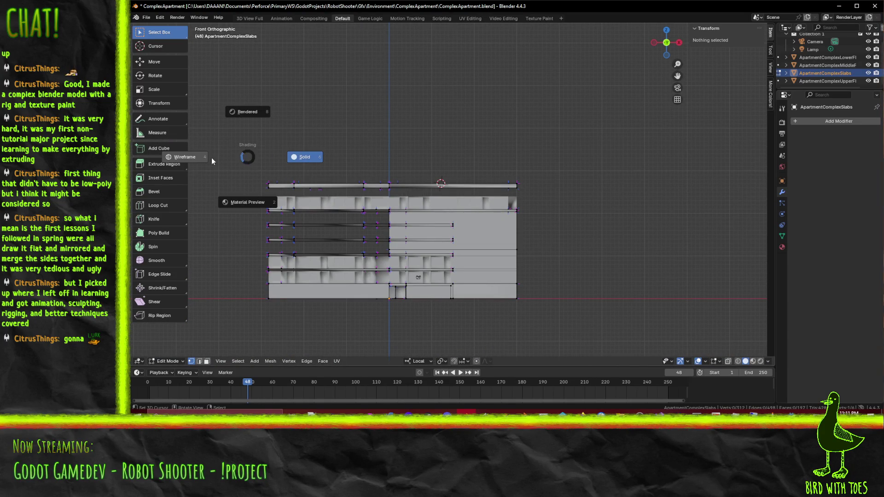
click(212, 161)
drag(233, 157, 533, 193)
scroll(up, 3)
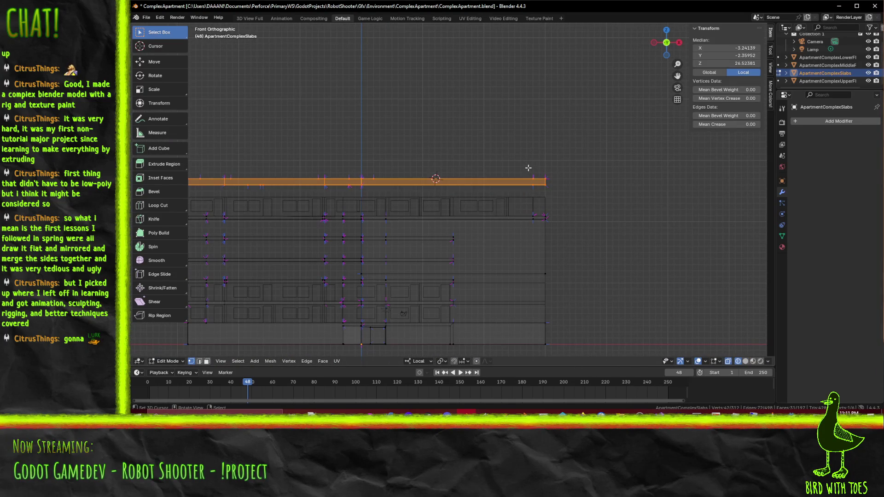
key(g)
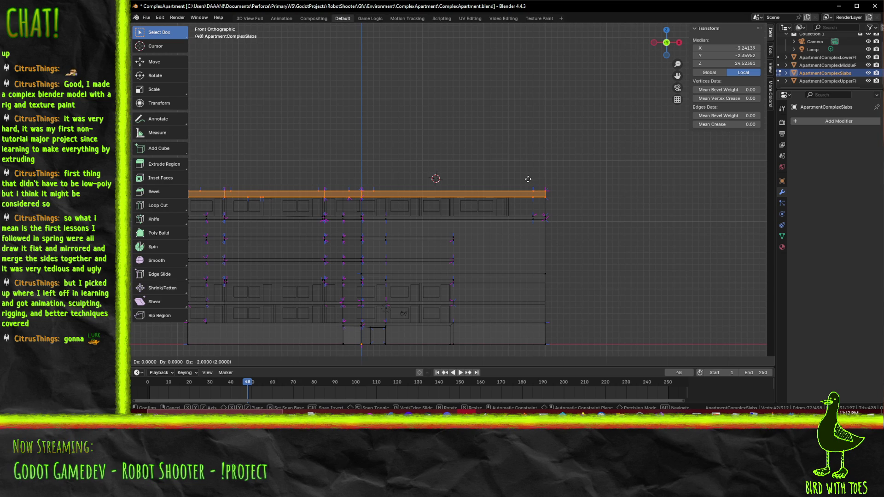
click(528, 179)
drag(528, 179, 503, 197)
click(485, 187)
key(z)
click(499, 243)
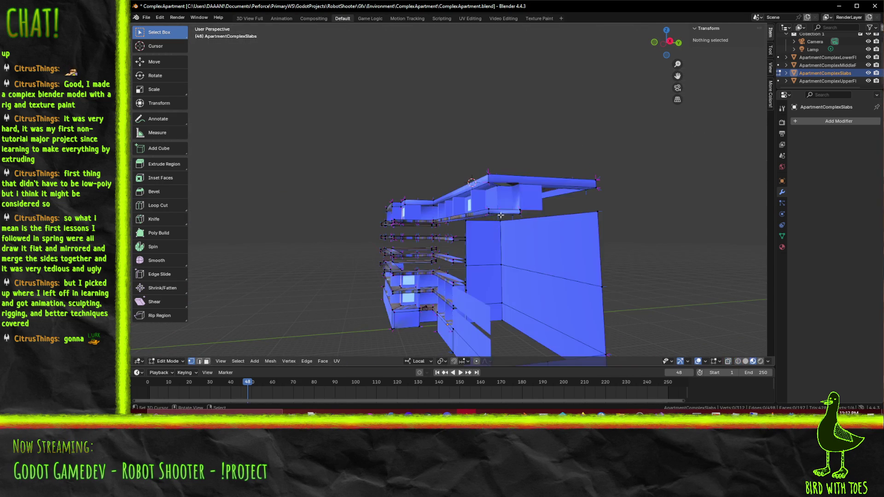
scroll(up, 3)
drag(506, 240, 553, 177)
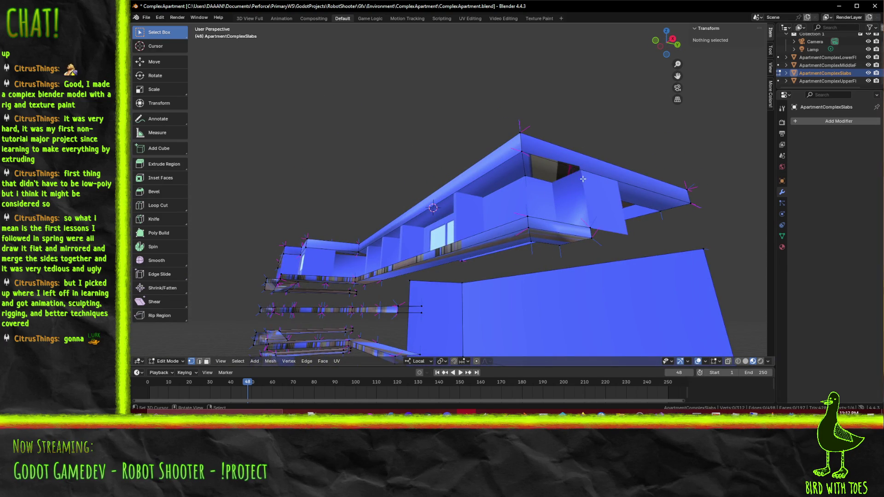
scroll(up, 3)
key(KP_3)
drag(352, 300, 496, 196)
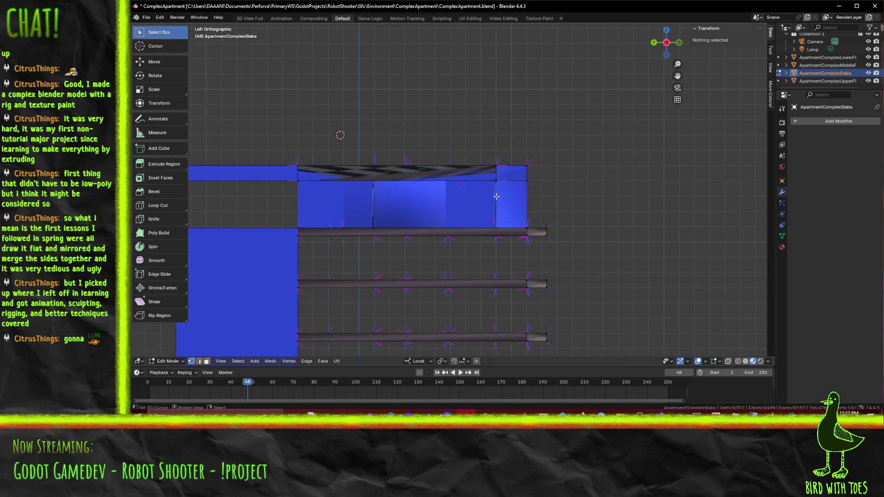
scroll(down, 3)
key(KP_3)
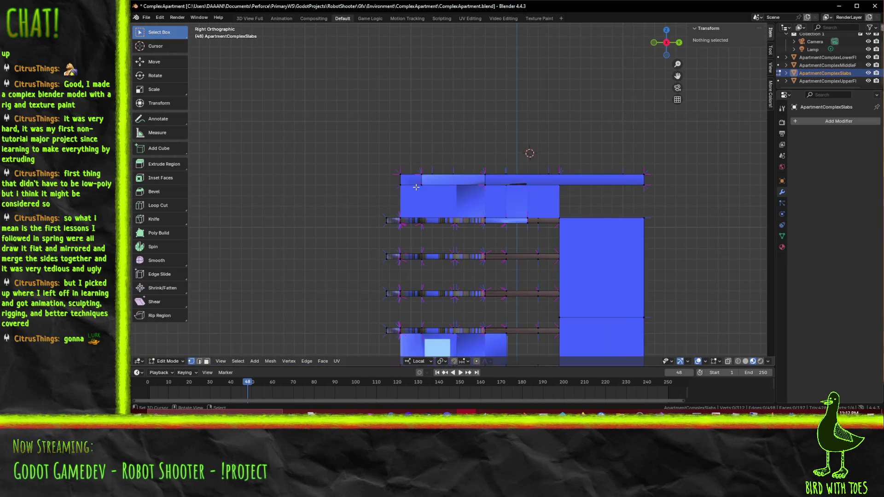
drag(411, 189, 376, 188)
key(KP_3)
scroll(up, 3)
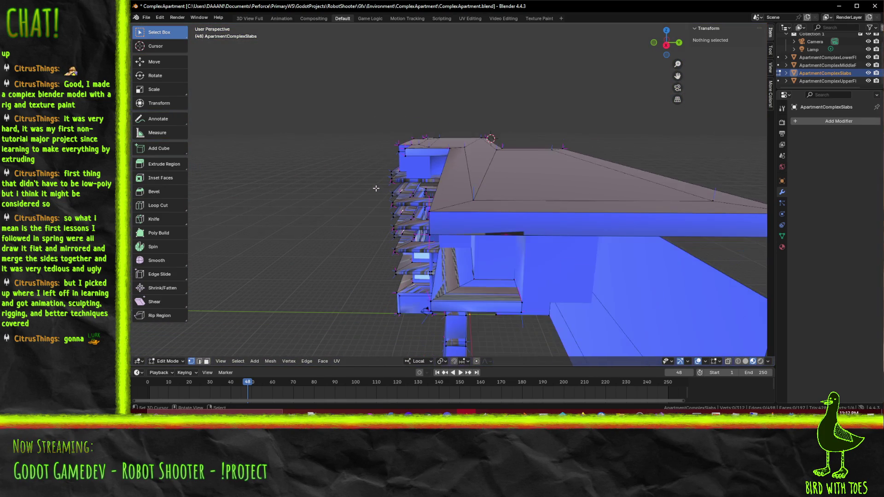
- In top wireframe view, move the roof corner vertex 2 units along Y
click(487, 197)
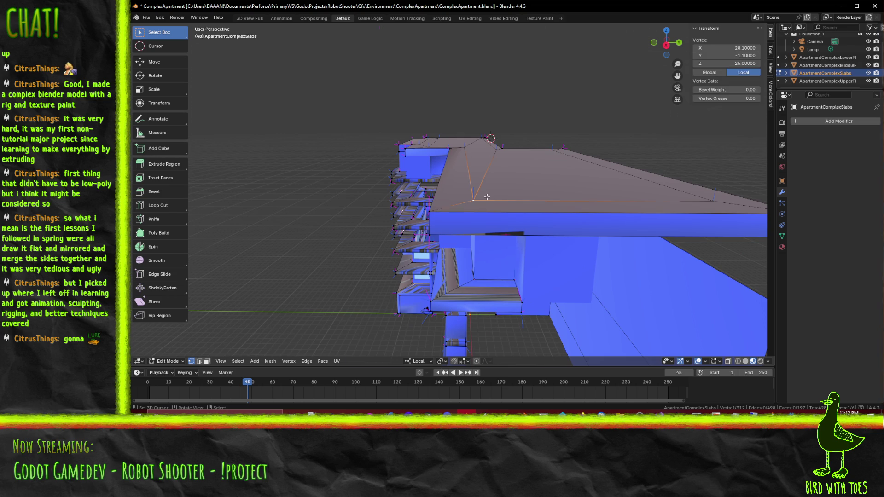
key(KP_7)
drag(541, 161, 442, 195)
key(z)
click(368, 192)
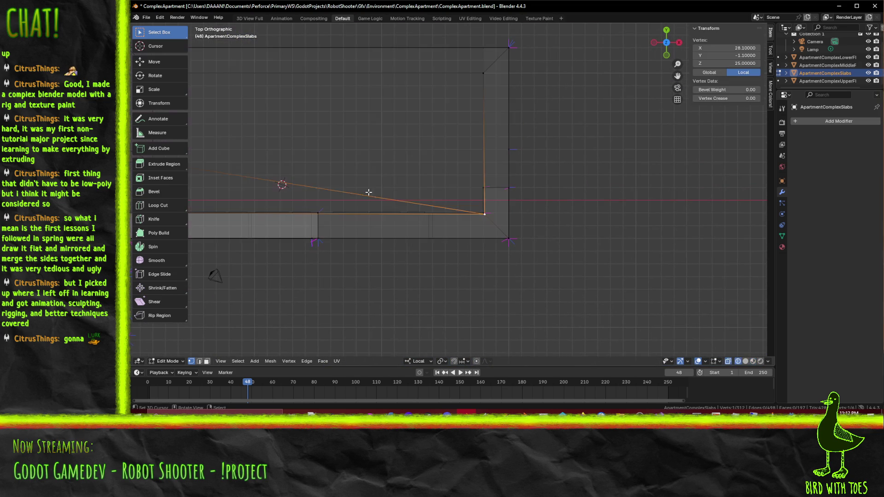
key(g)
key(y)
key(2)
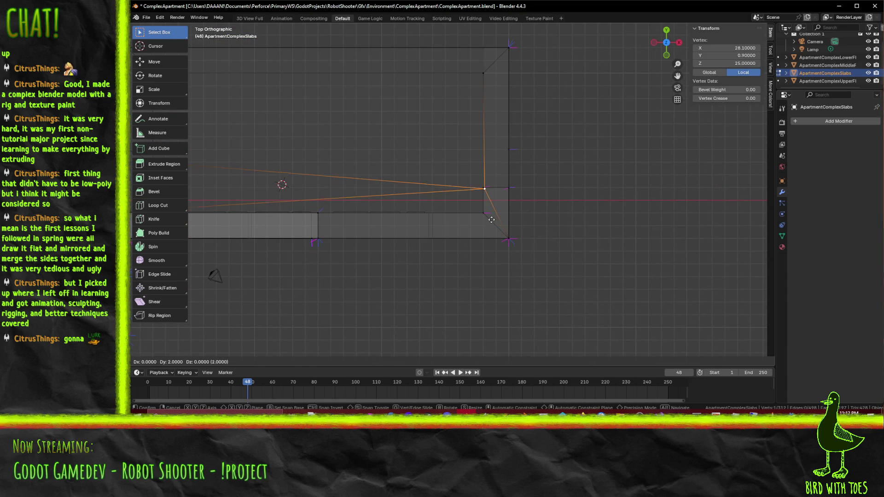
key(Return)
- Enter the corner vertex's exact coordinates X 28 and Y 1 in the Transform panel
scroll(up, 3)
scroll(up, 3)
drag(627, 195, 346, 230)
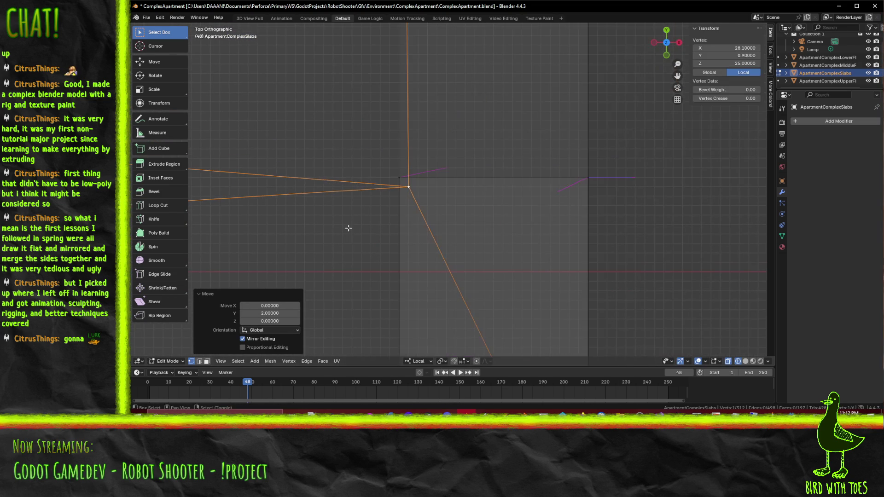
scroll(up, 3)
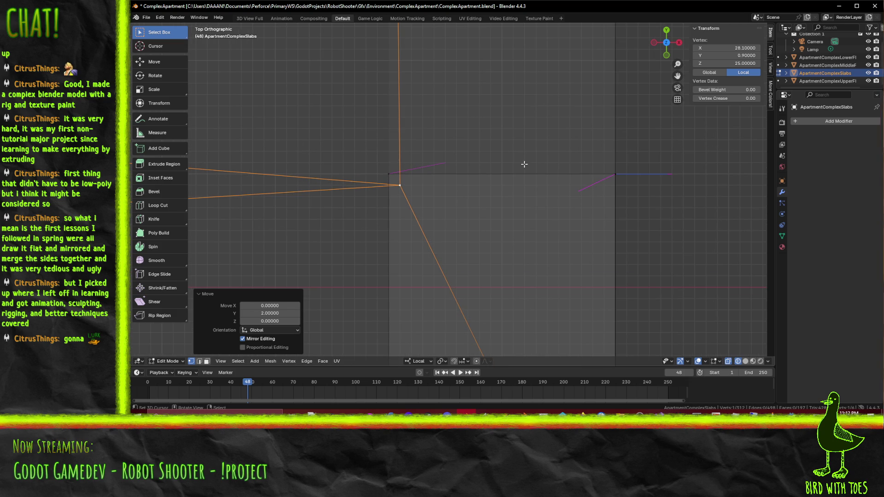
click(369, 165)
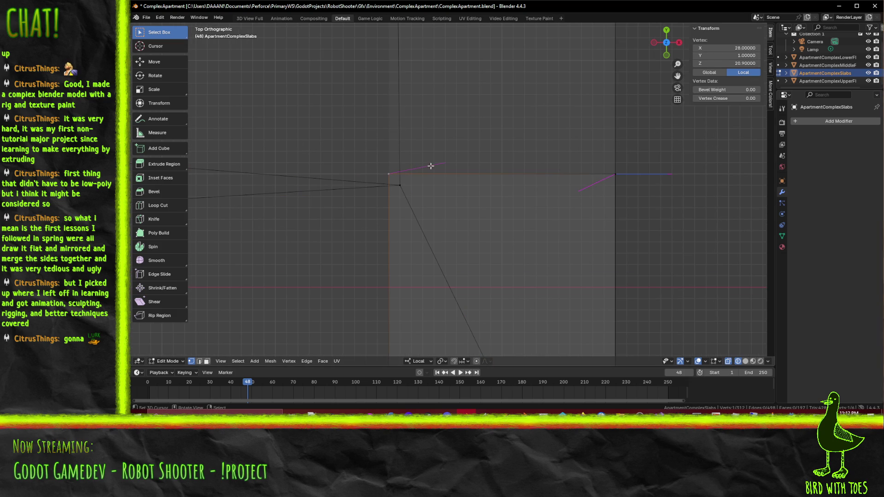
click(400, 188)
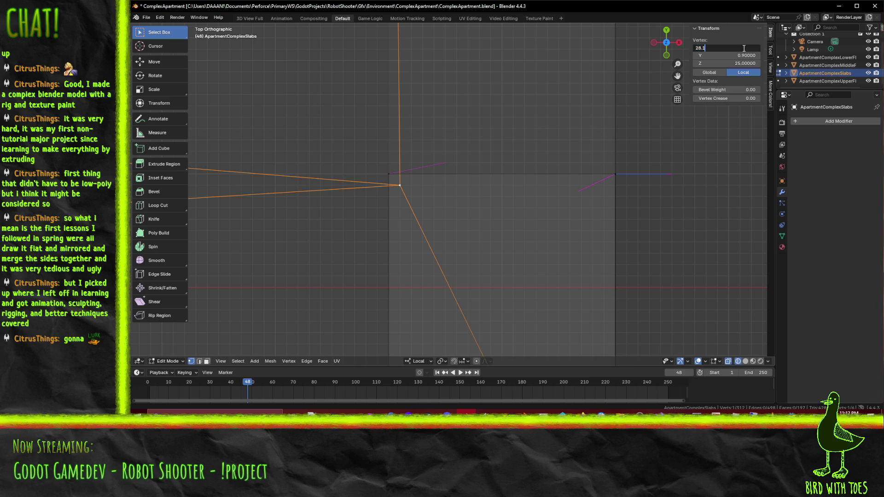
key(Return)
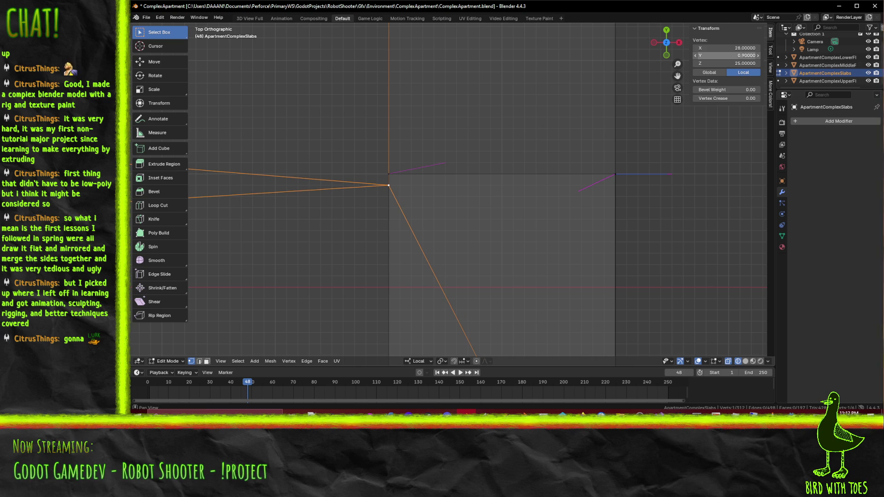
text(5)
key(Return)
drag(571, 113, 479, 104)
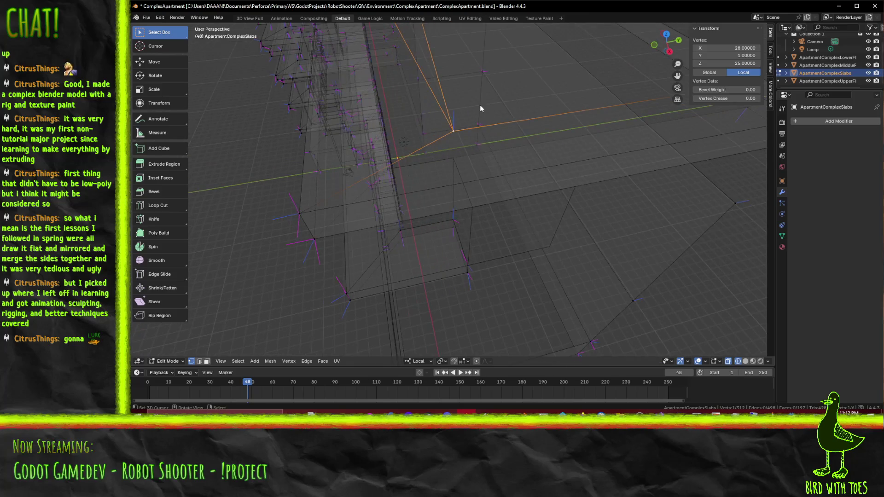
- In solid shading, knife-cut a new edge from the moved roof vertex to the roof edge
key(z)
click(529, 112)
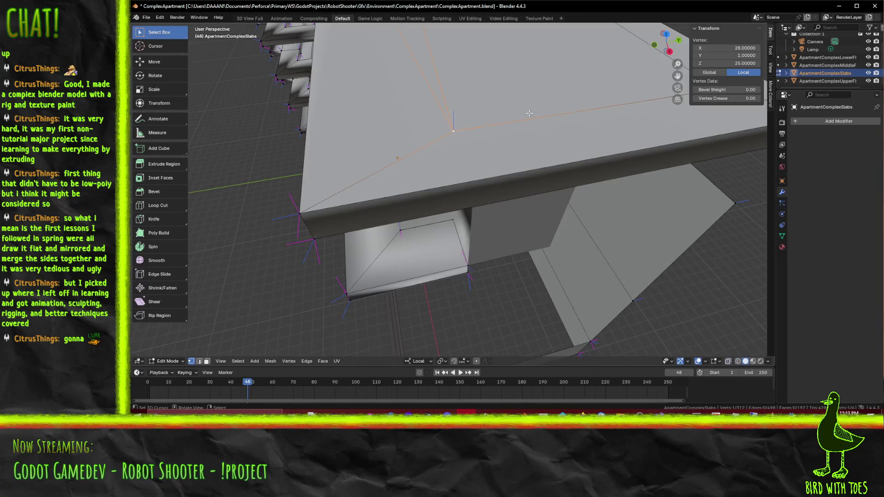
key(k)
key(x)
click(477, 180)
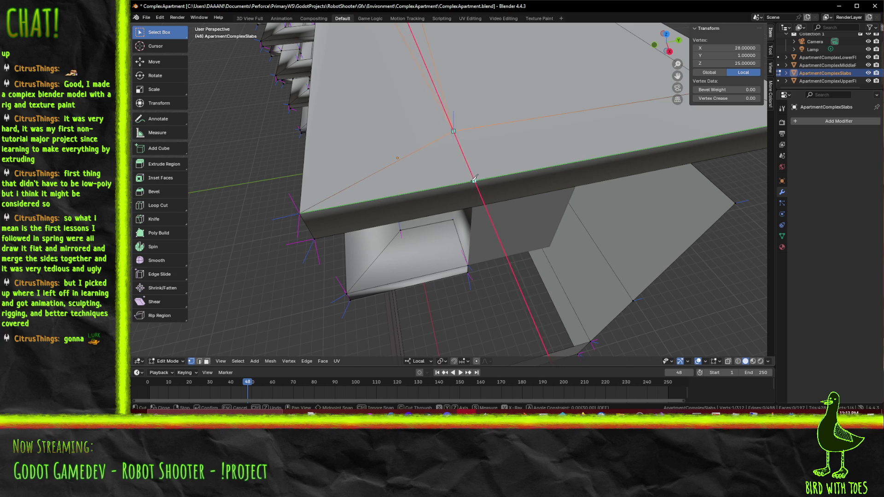
key(x)
drag(483, 181, 494, 190)
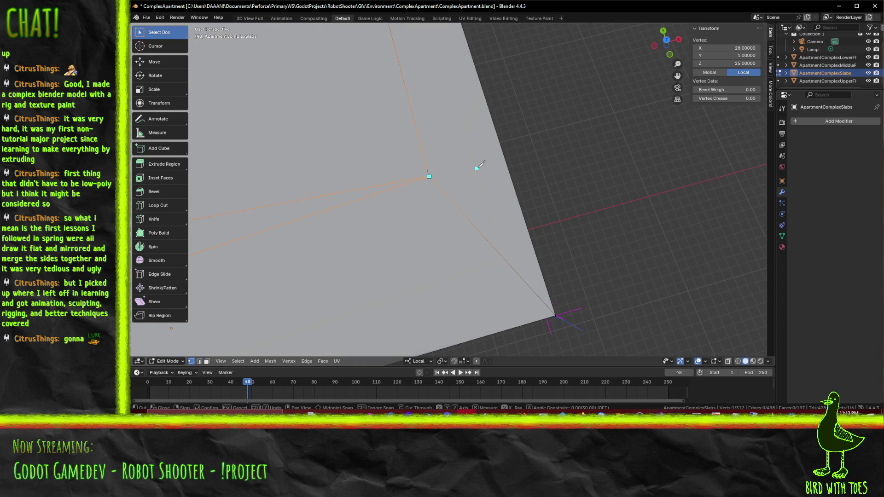
key(Escape)
key(k)
click(508, 156)
key(Return)
- Knife-cut a vertical edge down the roof rim
scroll(down, 3)
drag(508, 156, 501, 177)
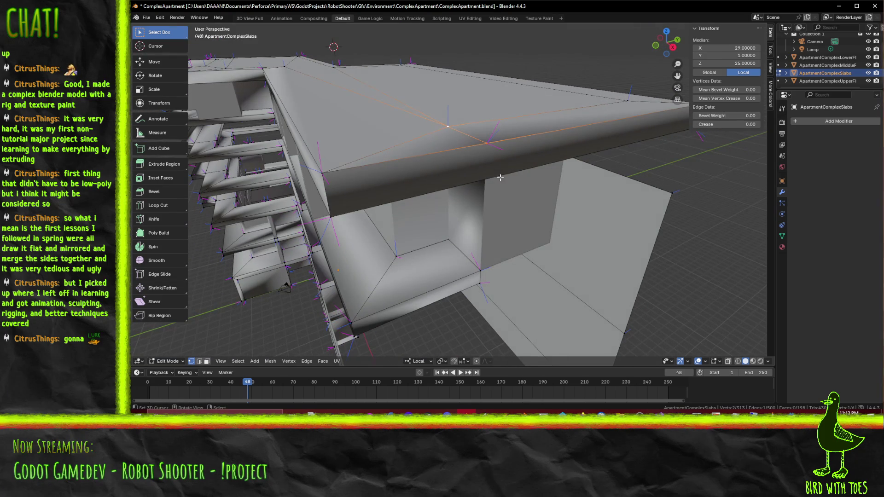
key(k)
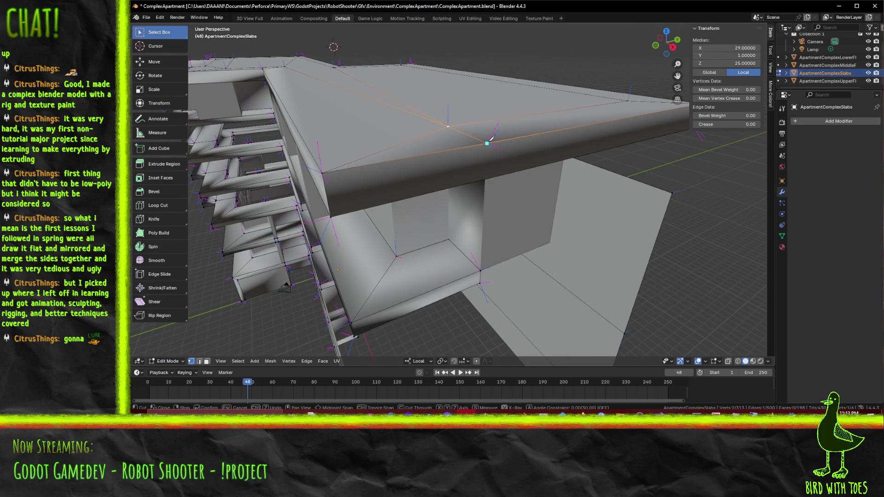
click(485, 180)
key(Return)
- With see-through display in face mode, select the large slab face beneath the roof
drag(527, 204, 316, 291)
key(alt+z)
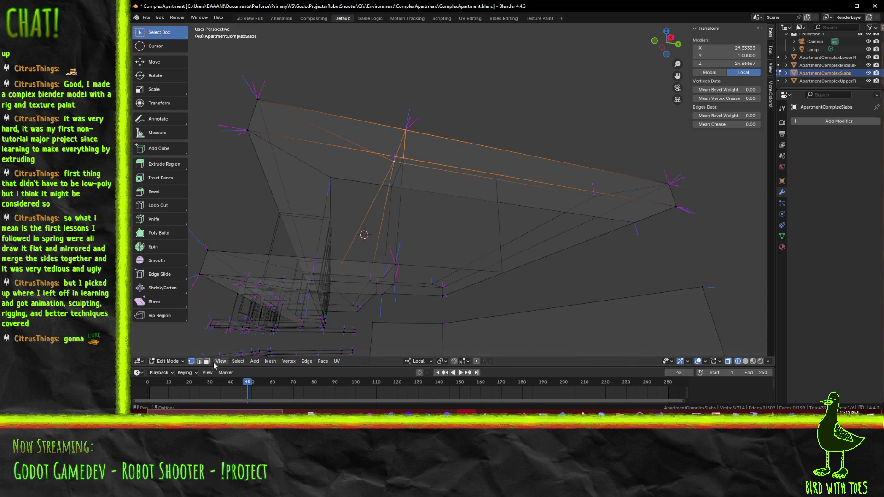
click(207, 362)
drag(378, 194, 519, 197)
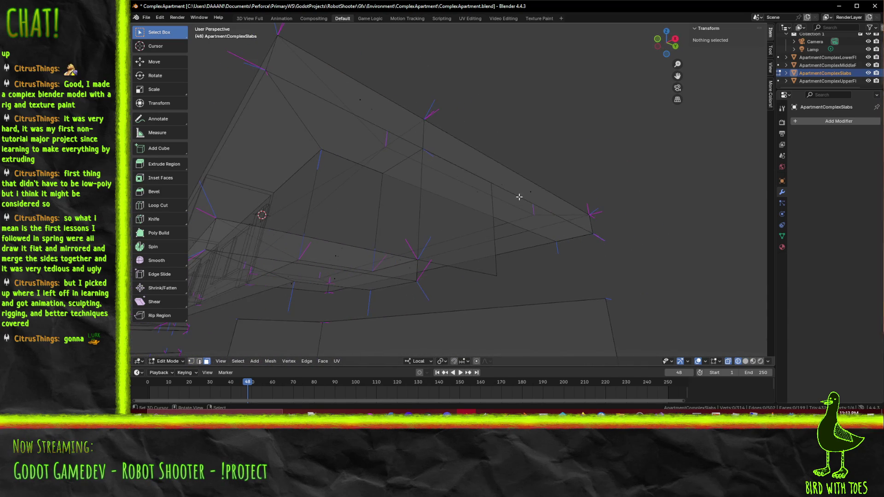
click(520, 199)
click(344, 143)
drag(347, 139, 528, 197)
click(457, 155)
click(481, 130)
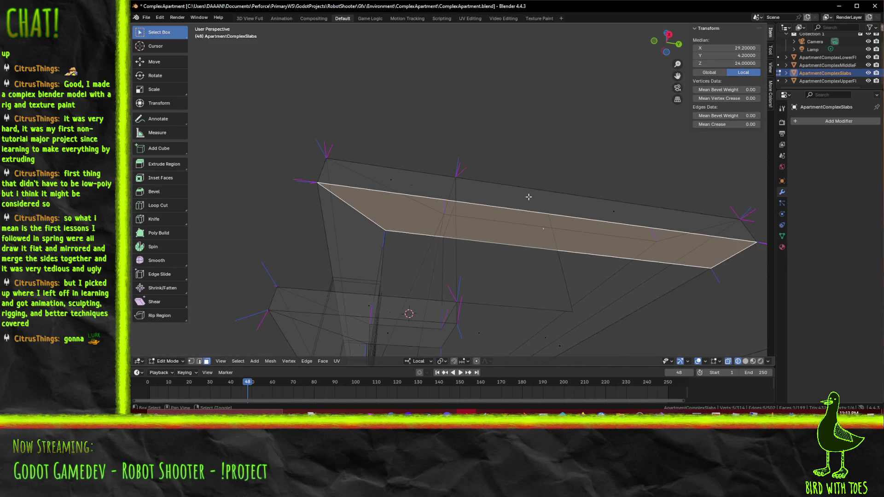
key(KP_7)
key(grave)
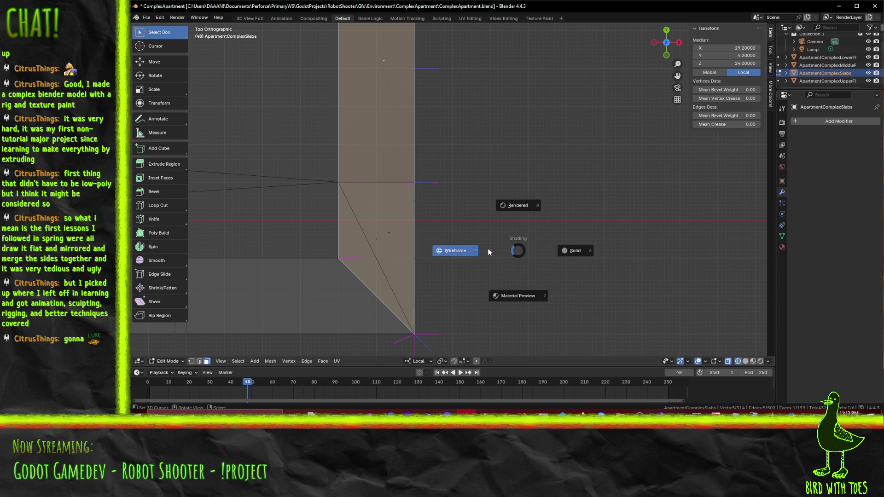
key(Escape)
drag(436, 213, 482, 163)
- Knife-cut across the selected slab face to split it in two
key(k)
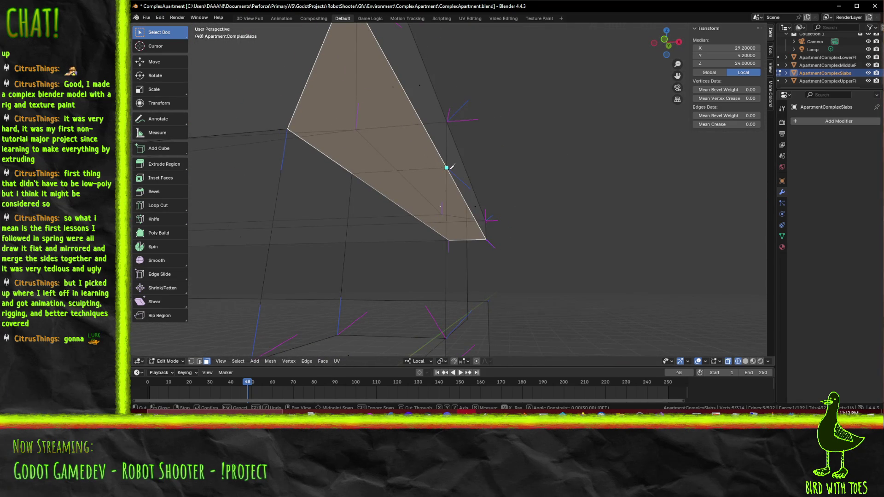
click(447, 167)
key(x)
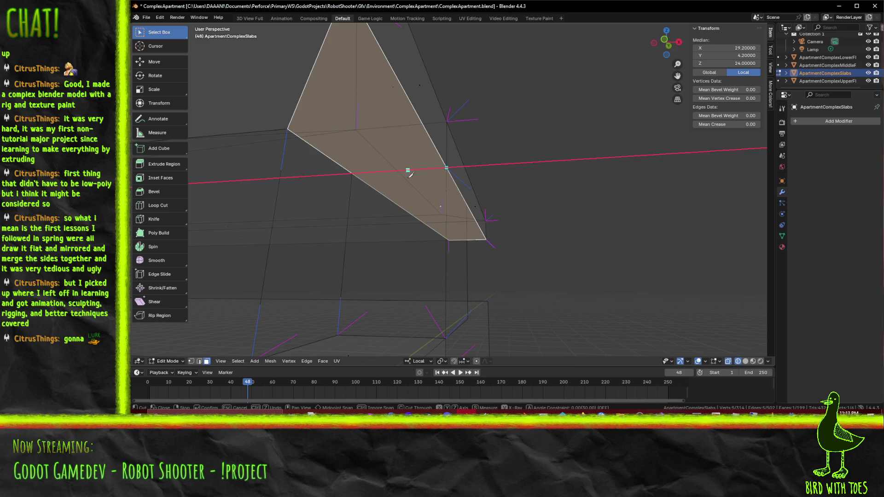
key(x)
click(353, 174)
key(Return)
- Delete the lower split face's edges and return to solid shading
key(alt+a)
click(453, 209)
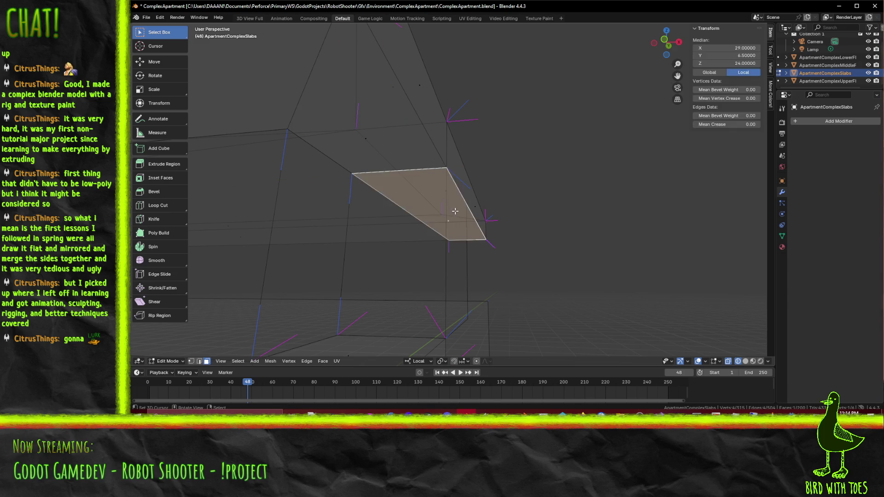
key(x)
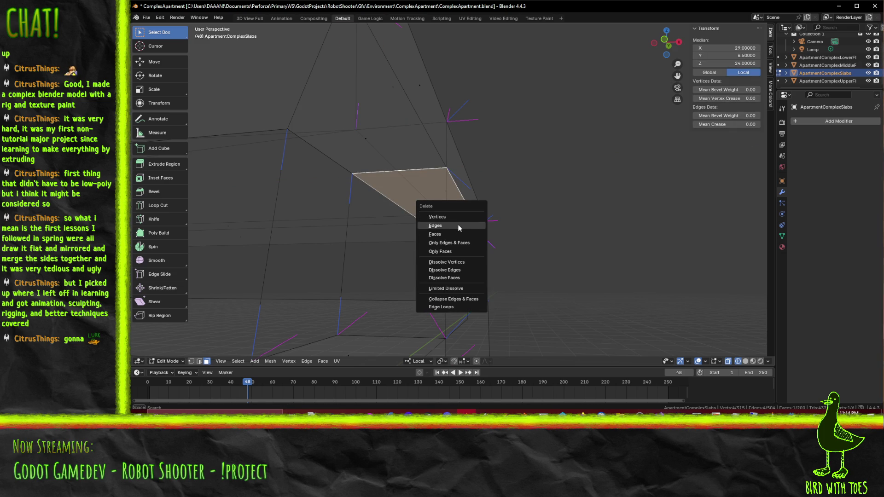
click(458, 226)
drag(485, 233, 534, 204)
key(z)
click(479, 247)
drag(442, 156, 468, 207)
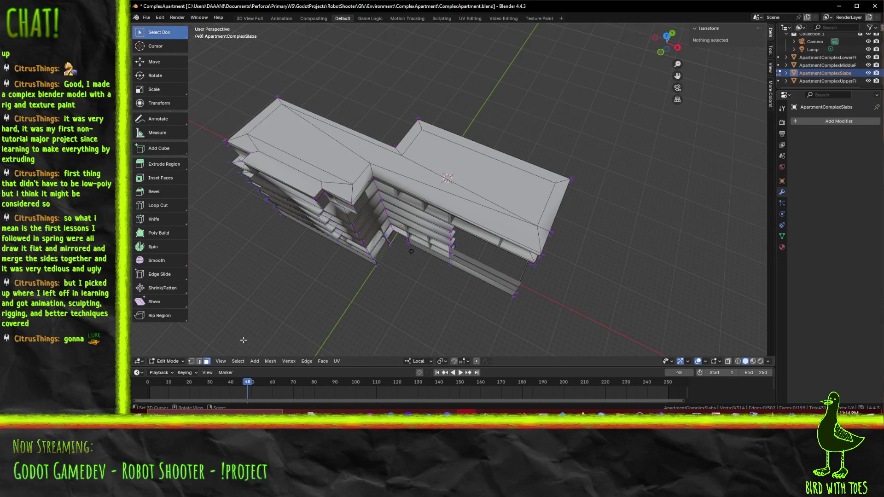
- Move the roof corner vertex to Y 0 in top view and save the file
click(537, 230)
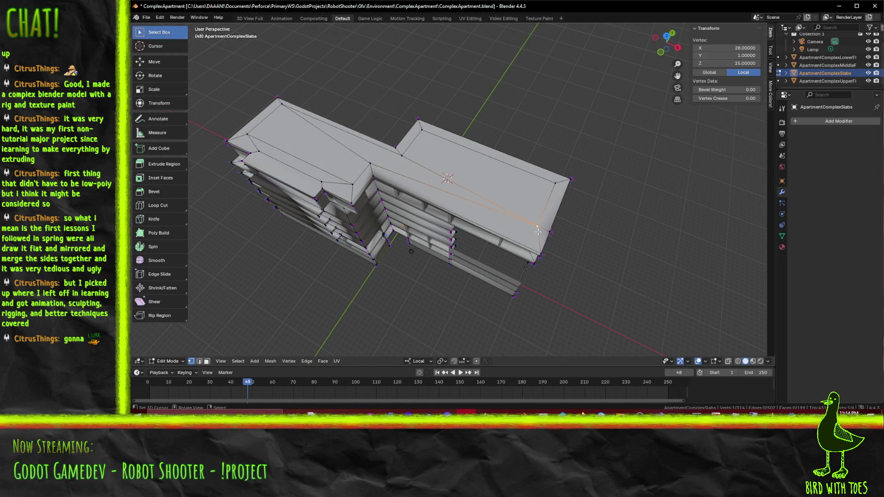
key(KP_7)
key(g)
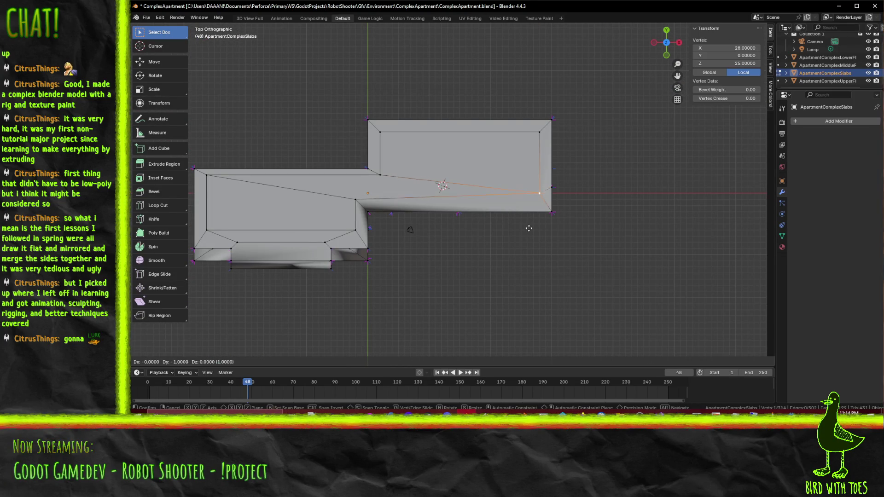
click(528, 233)
drag(528, 232, 560, 201)
key(ctrl+s)
- Select the whole slab mesh, run Recalculate Outside on its normals, then deselect
key(a)
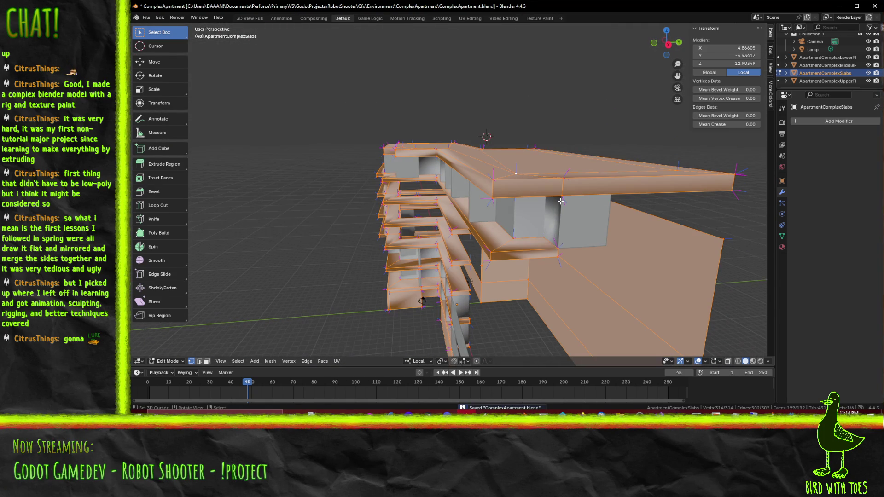
key(F3)
text(reca)
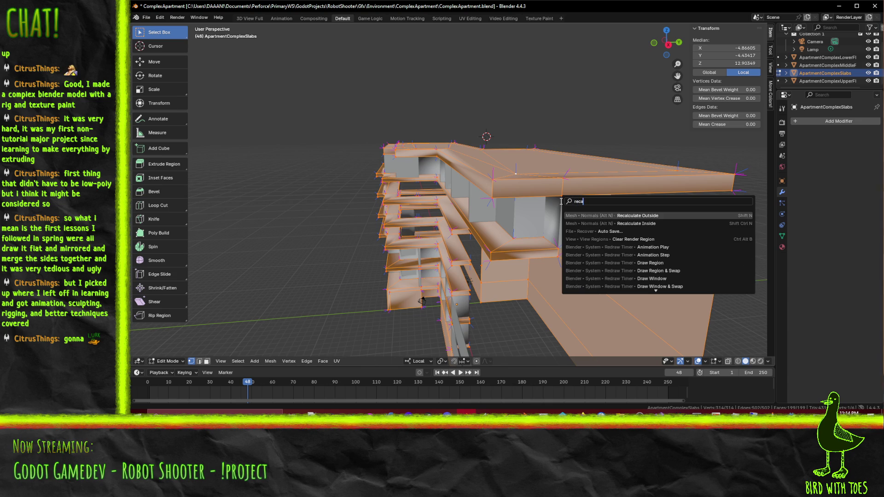
click(642, 216)
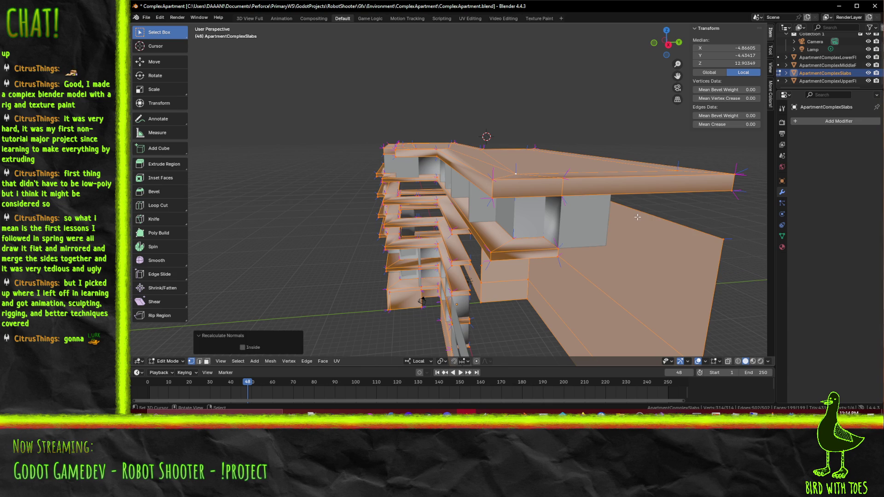
key(alt+a)
drag(637, 216, 452, 183)
scroll(up, 3)
click(463, 185)
- Delete the two stray roof faces from the slab
drag(468, 193, 447, 197)
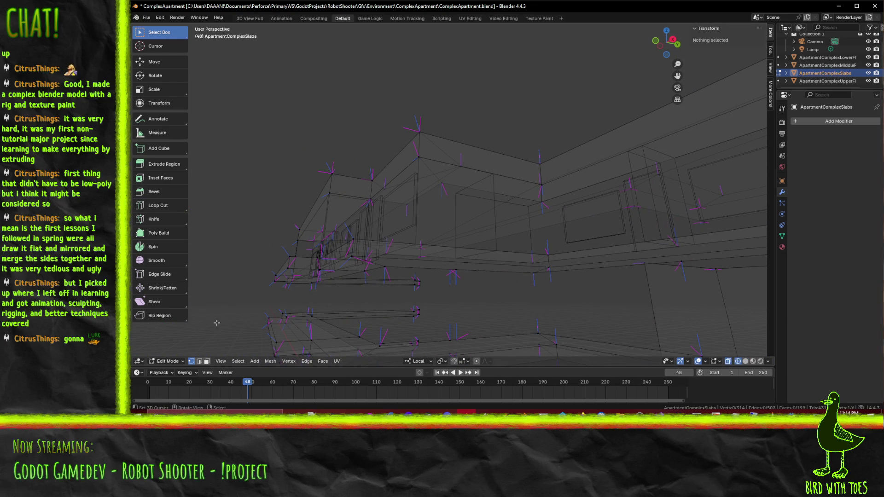
click(207, 361)
click(400, 193)
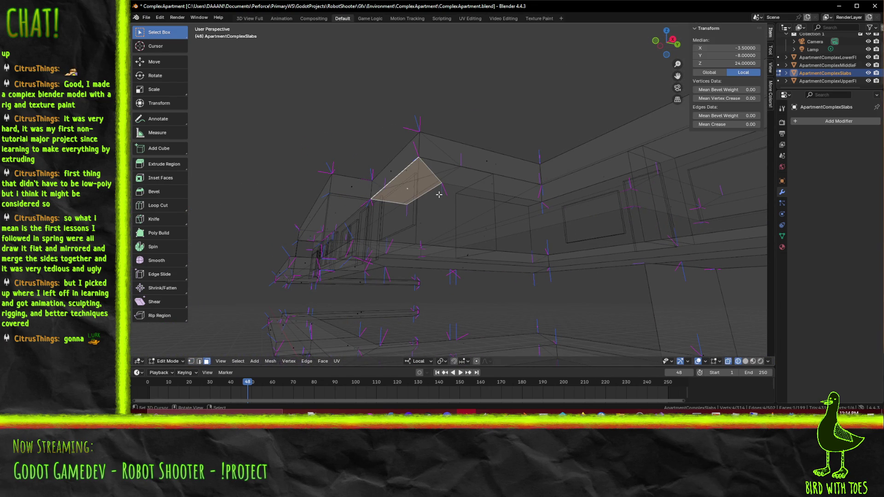
scroll(up, 3)
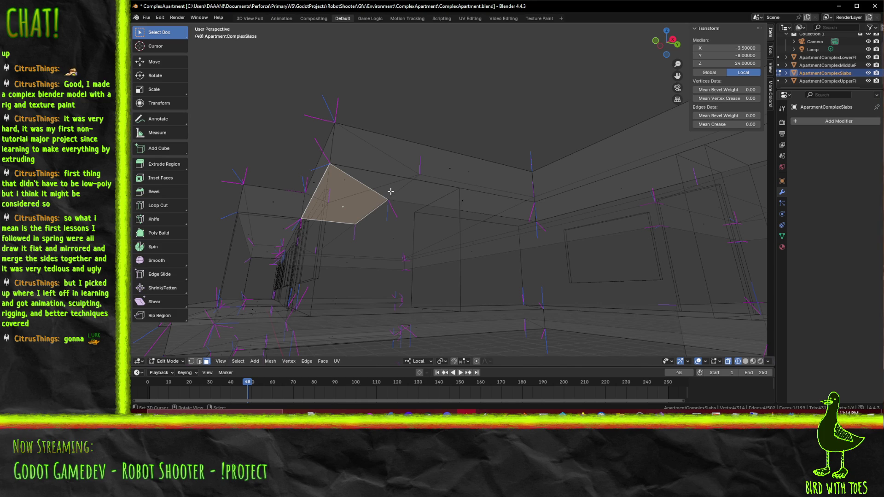
click(484, 206)
key(x)
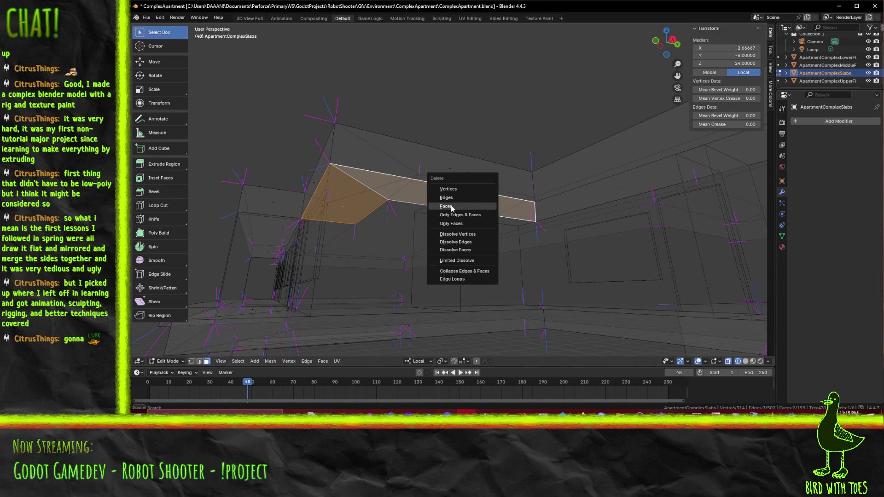
click(452, 208)
drag(459, 209, 364, 375)
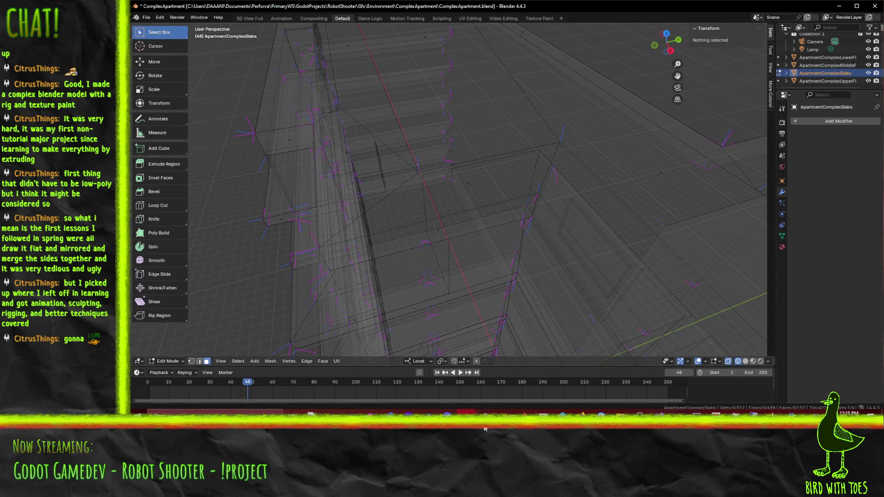
- Set up a top-down see-through wireframe view of the slab
key(z)
click(504, 281)
key(grave)
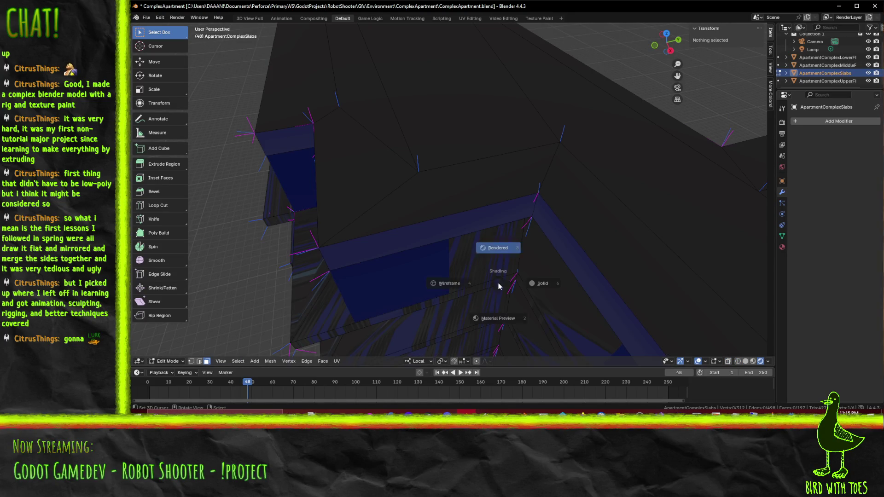
click(489, 313)
key(z)
click(328, 238)
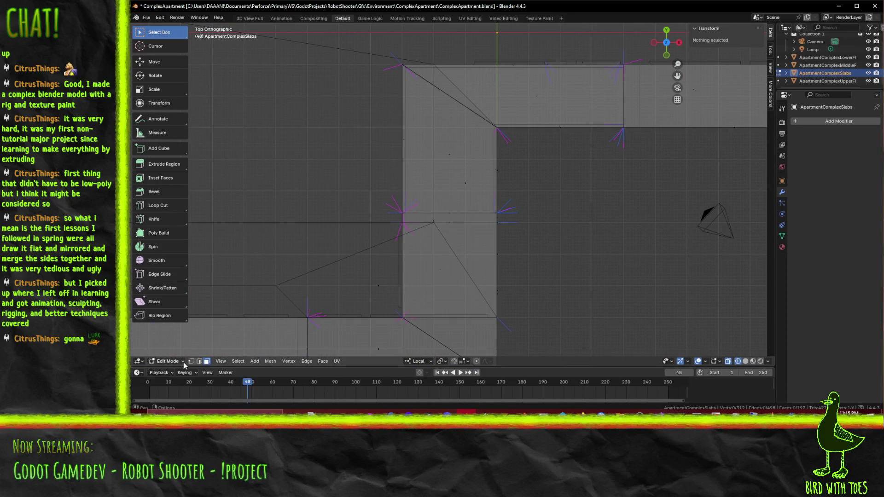
- Move the slab's inner corner vertex to Y -5.7
click(433, 224)
drag(519, 252, 422, 190)
key(KP_7)
scroll(up, 3)
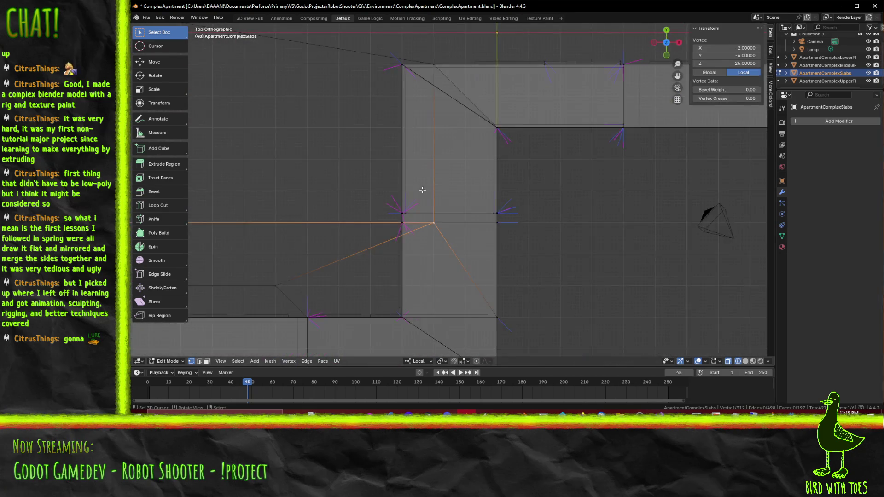
key(g)
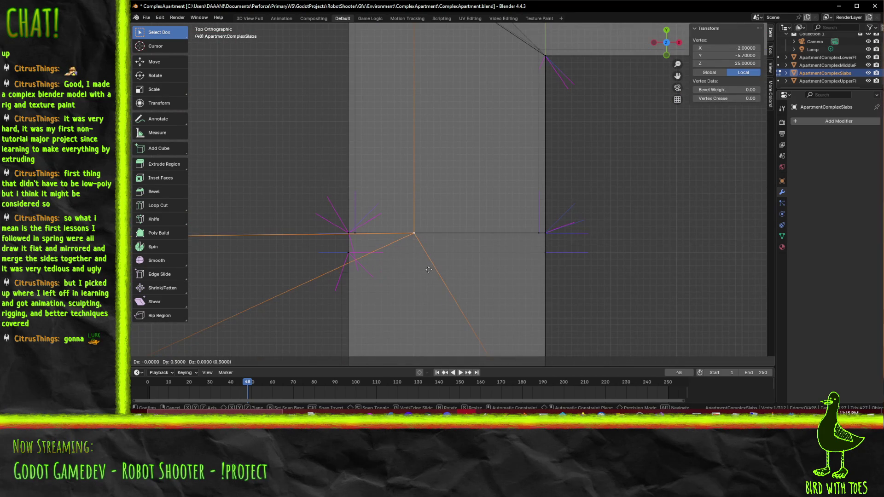
click(428, 270)
scroll(down, 3)
drag(475, 232, 380, 171)
- In material preview, knife-cut an edge from the moved vertex and a vertical edge down the slab side
key(z)
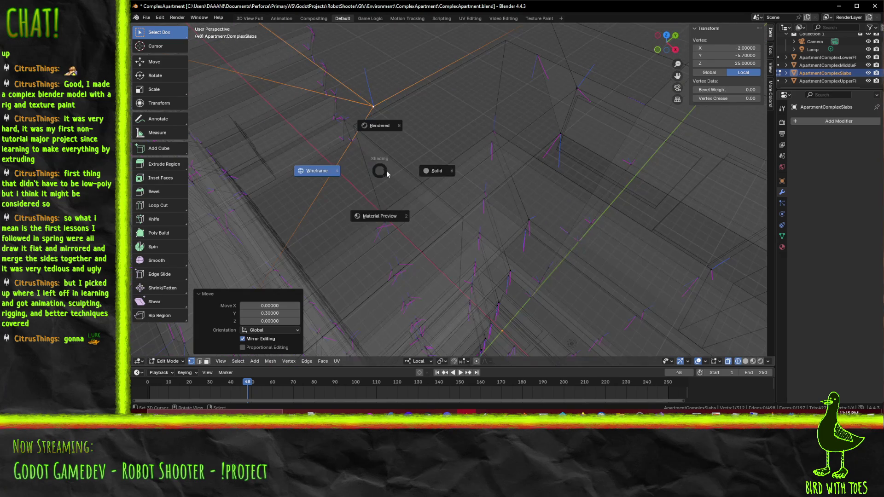
click(392, 209)
key(k)
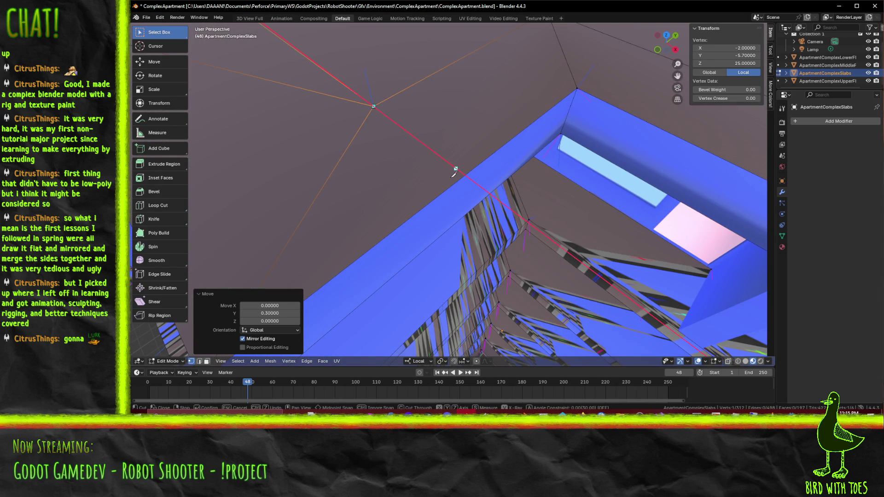
click(457, 182)
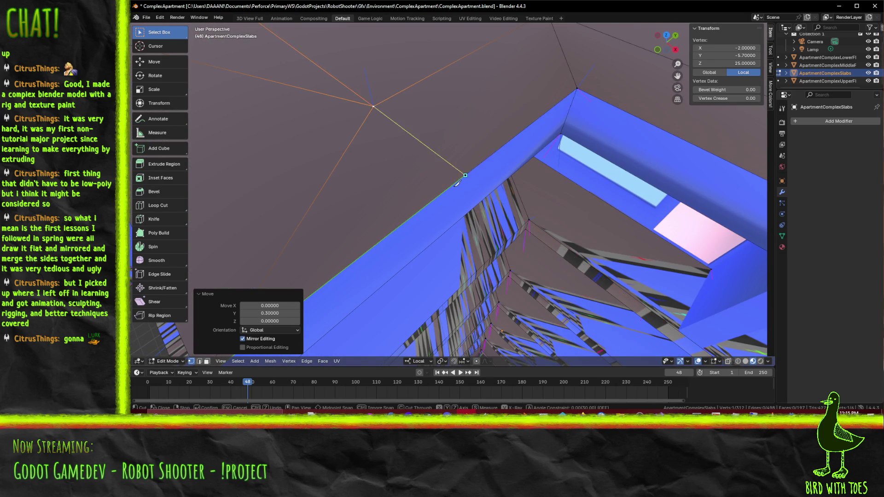
key(Return)
drag(457, 183, 448, 162)
key(k)
click(453, 150)
key(z)
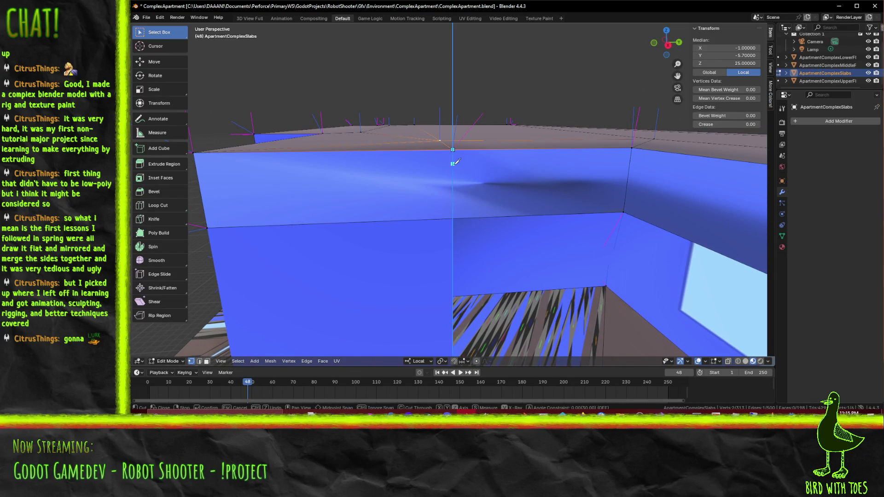
click(453, 217)
key(Return)
- Slide an edge and a vertex along local X, then fill the gap under the slab with a face
drag(482, 218, 494, 243)
key(g)
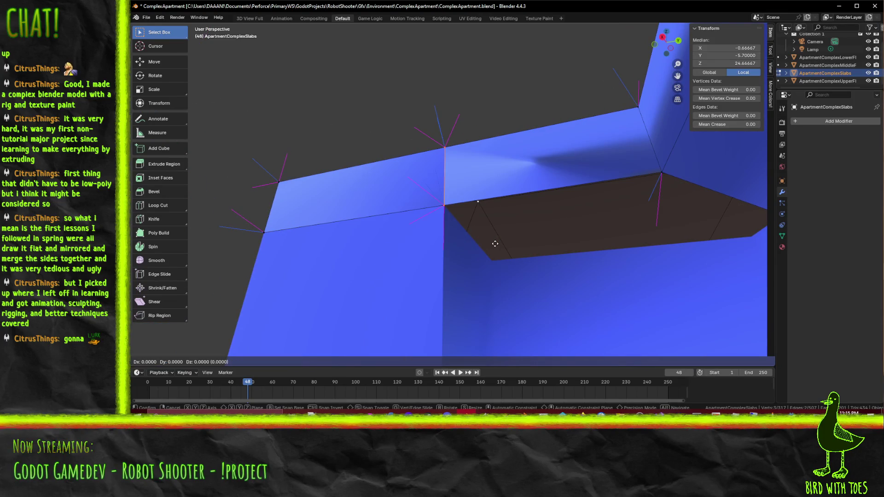
key(x)
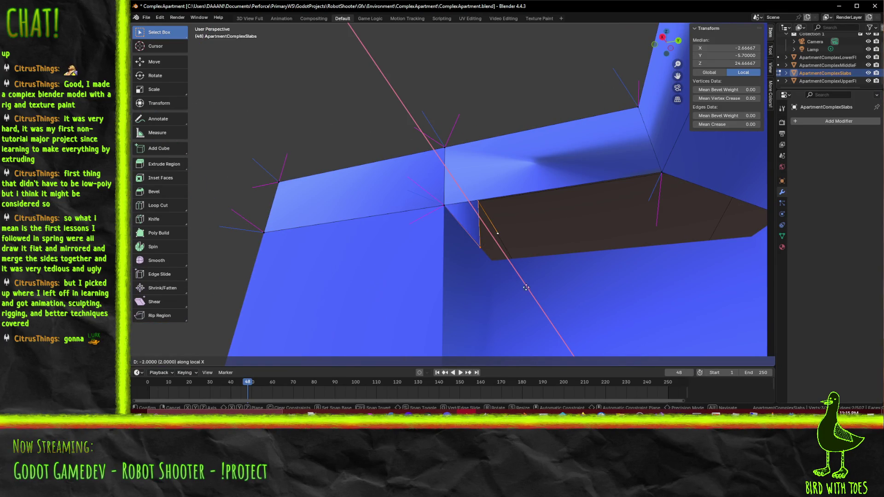
click(533, 294)
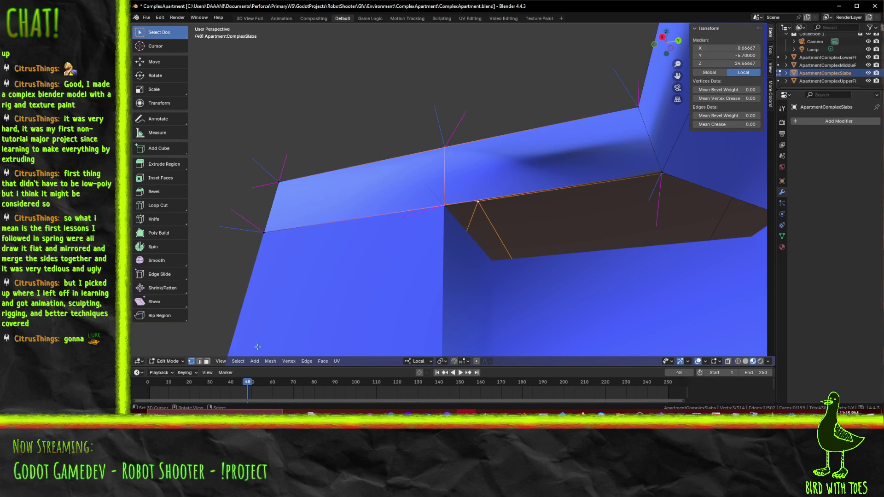
click(442, 206)
key(g)
key(x)
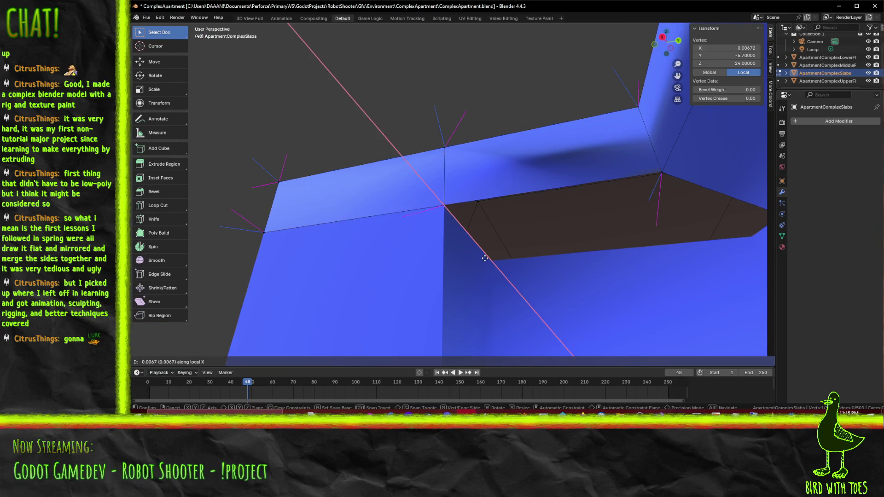
click(515, 292)
click(559, 235)
drag(558, 235, 683, 263)
click(618, 236)
key(f)
- Move a corner vertex -1 along X, then recalculate all normals outward with Shift+N
click(702, 268)
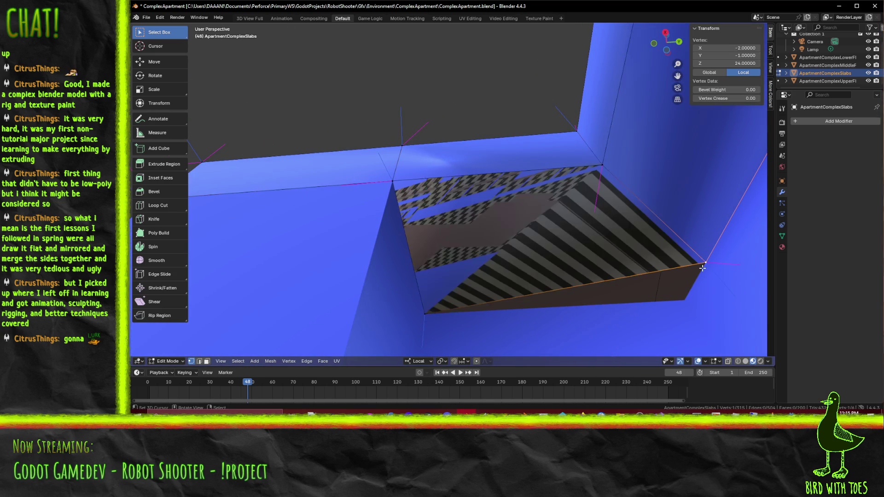
key(g)
key(y)
text(y)
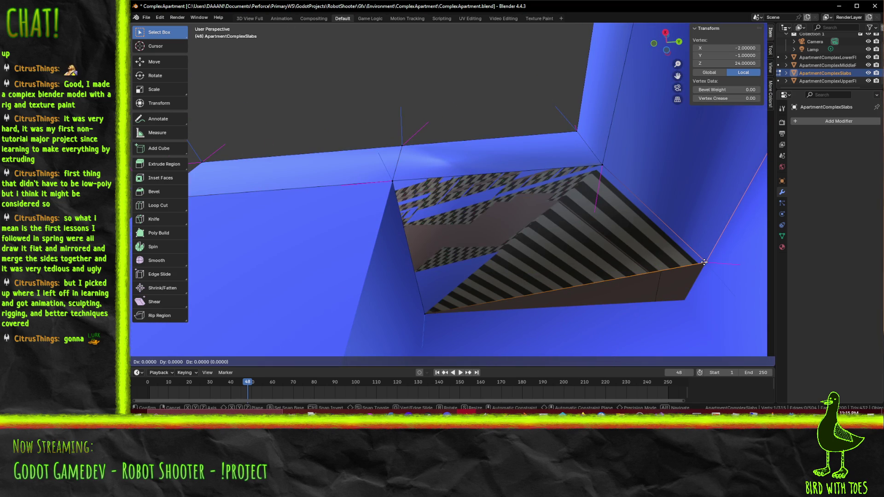
text(x-1)
key(Return)
drag(645, 261, 497, 274)
click(556, 259)
key(a)
key(shift+n)
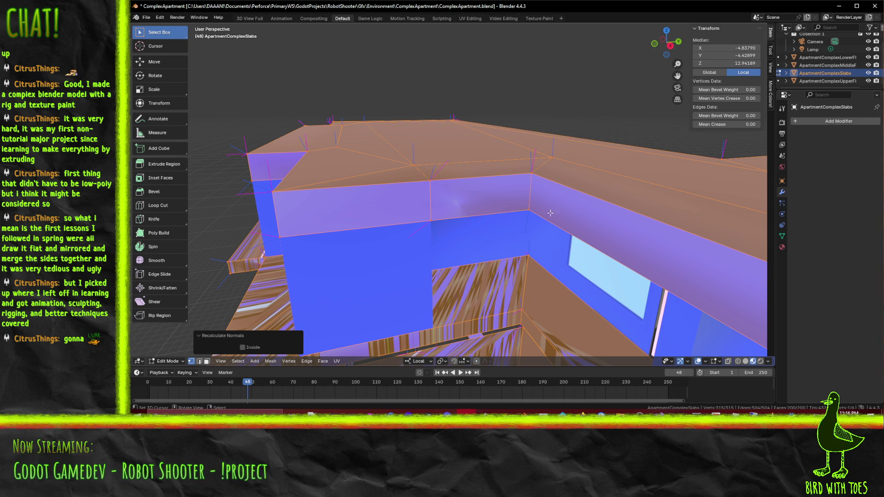
- Inspect the slab's underside, edge and front floors, then save ComplexApartment.blend
click(534, 212)
scroll(up, 3)
drag(539, 207, 569, 203)
drag(380, 230, 422, 141)
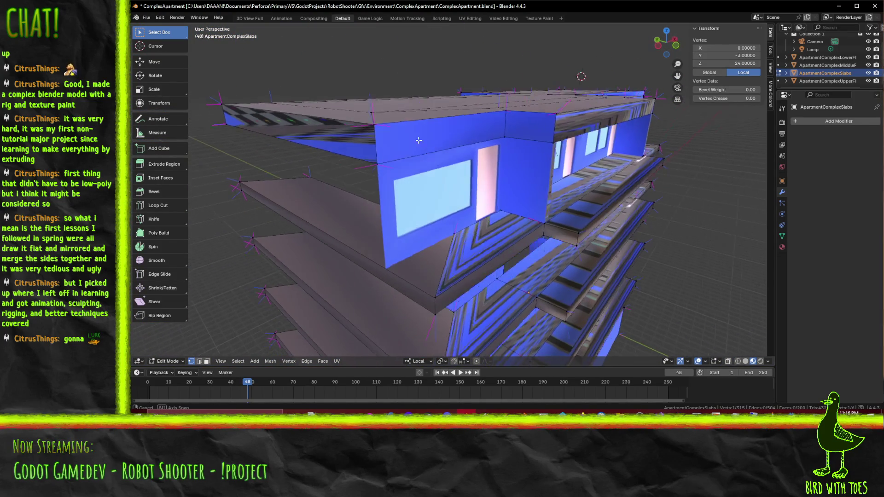
drag(497, 147, 539, 159)
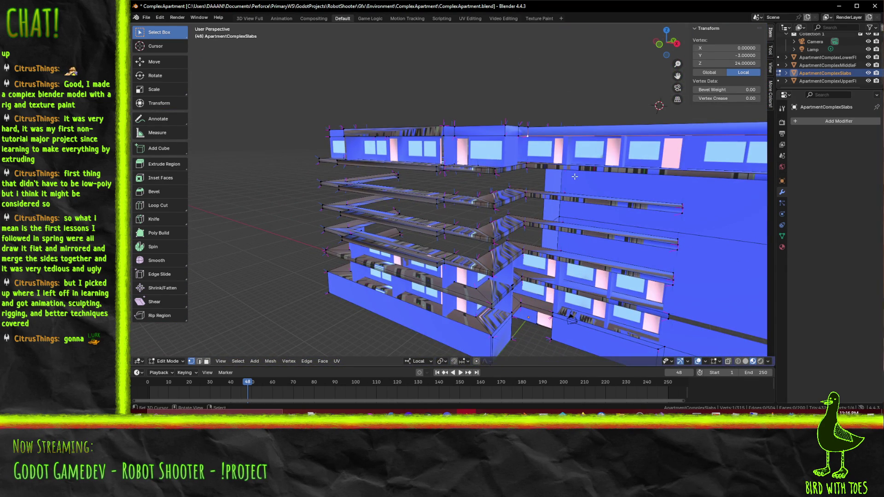
key(ctrl+s)
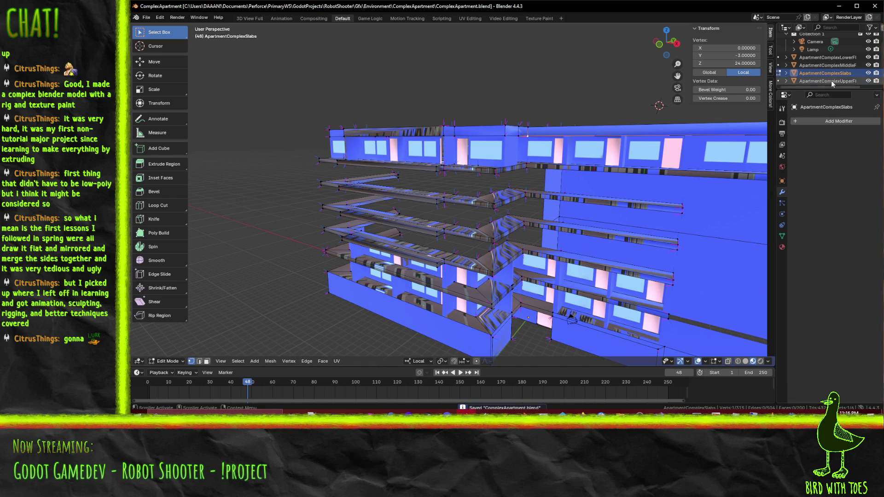
- Leave Edit Mode and select the ApartmentComplexMiddleFloors object in the Outliner, orbiting to a frontal view
click(830, 81)
drag(831, 81, 816, 78)
click(813, 75)
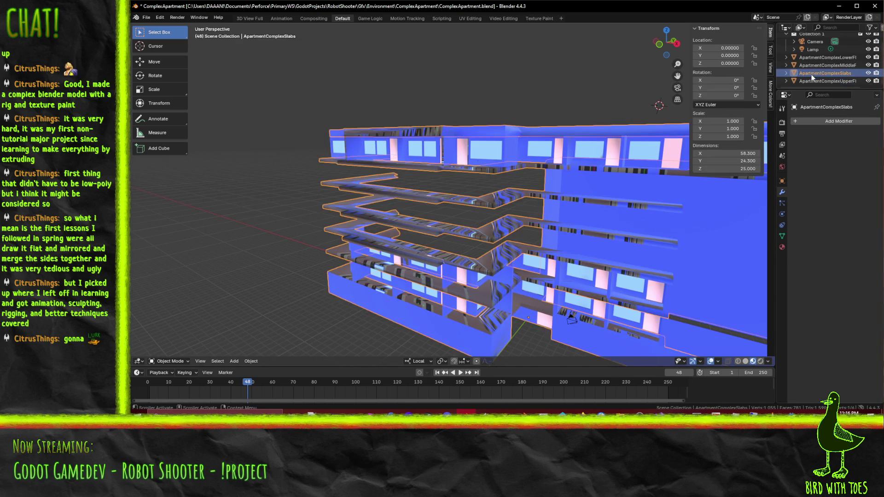
click(839, 65)
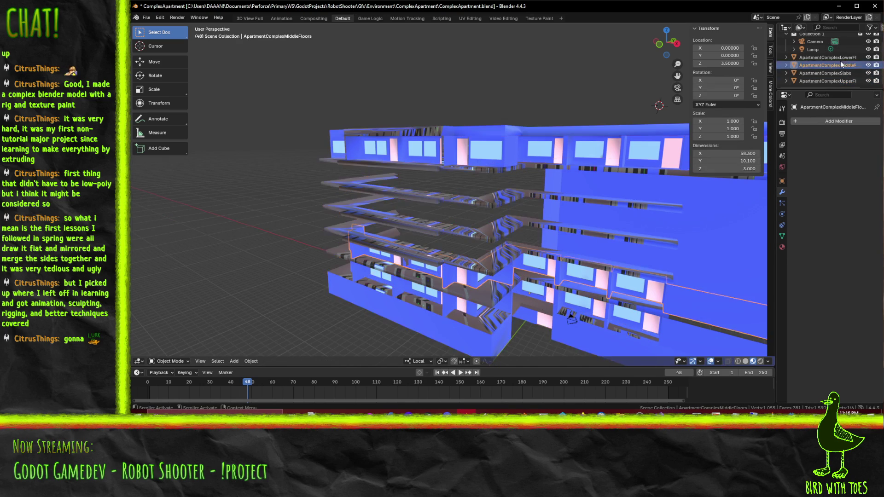
key(Up)
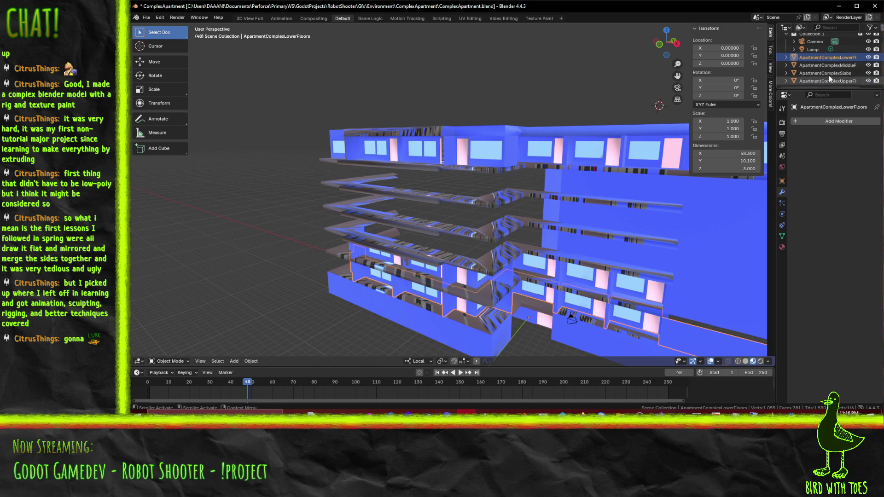
click(832, 65)
drag(648, 139, 580, 167)
- Expand ApartmentComplexMiddleFloors and open the ID Data context menu on its mesh data entry
right_click(791, 65)
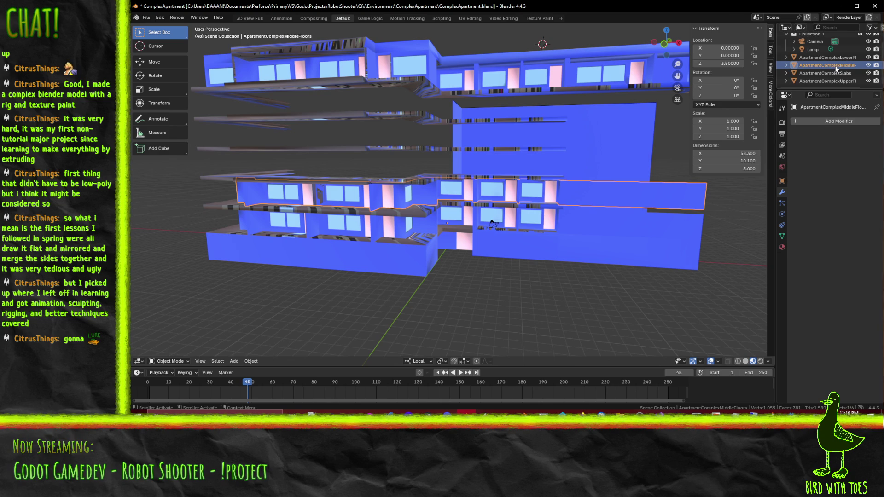
click(786, 66)
right_click(830, 72)
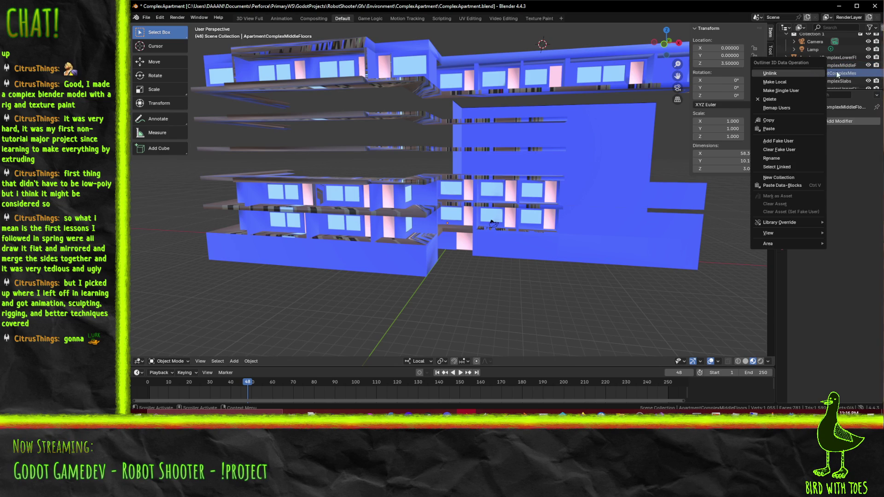
key(Escape)
click(827, 73)
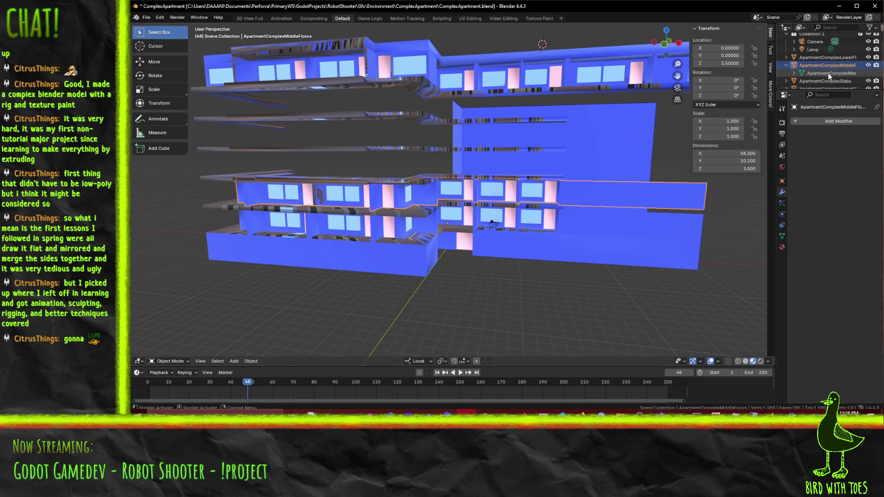
click(833, 64)
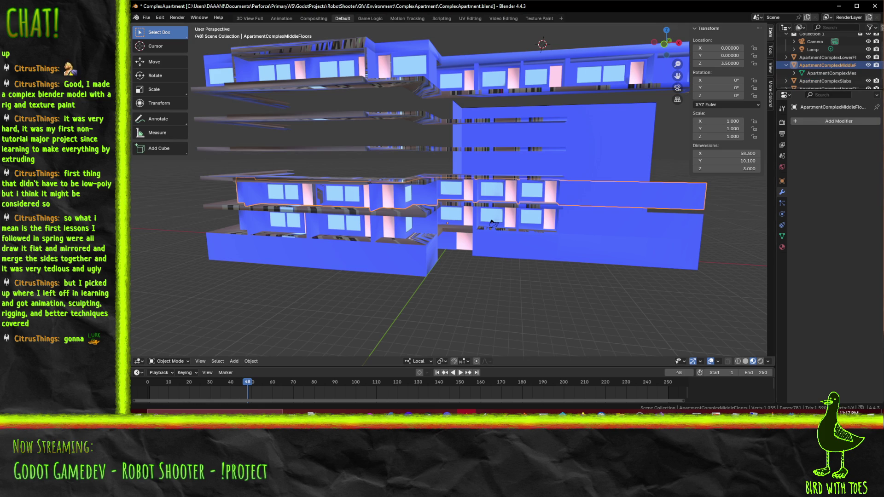
scroll(down, 3)
right_click(827, 63)
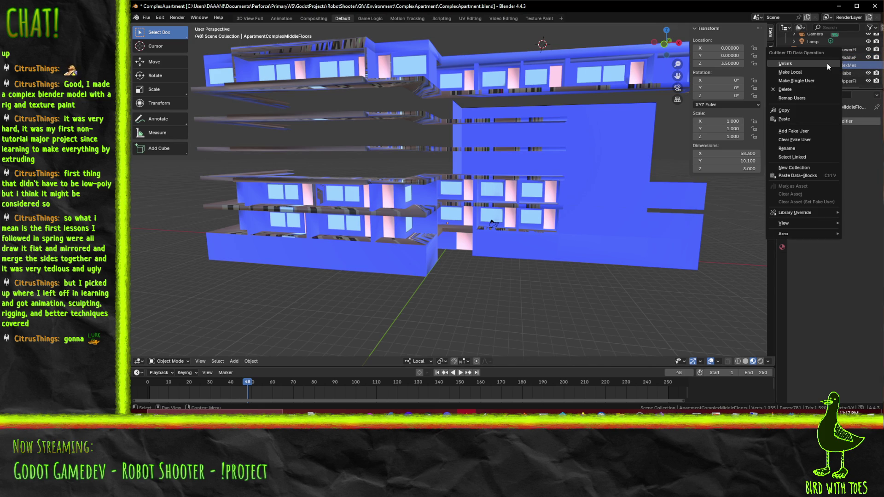
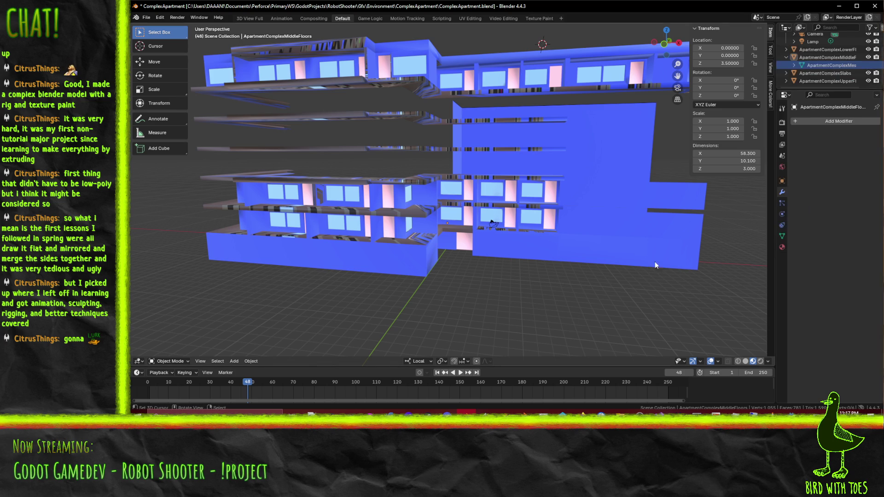
- Select ApartmentComplexMiddleFloors and view the building from the front
click(810, 57)
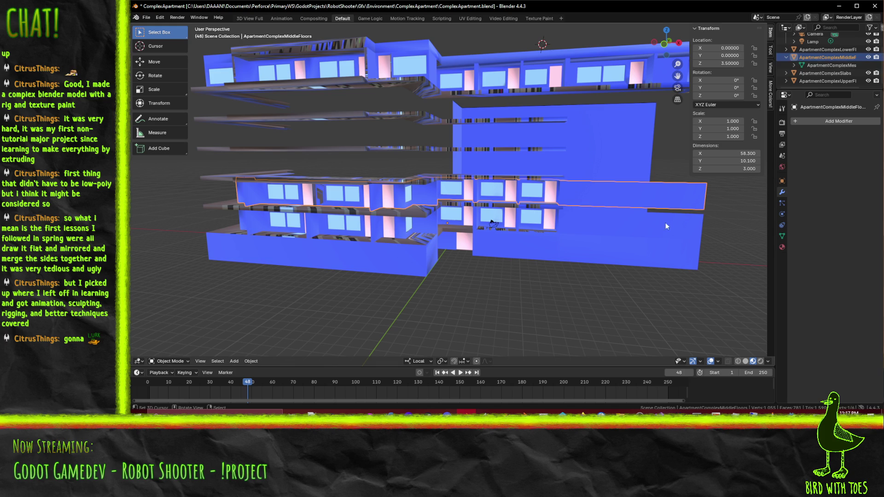
key(KP_1)
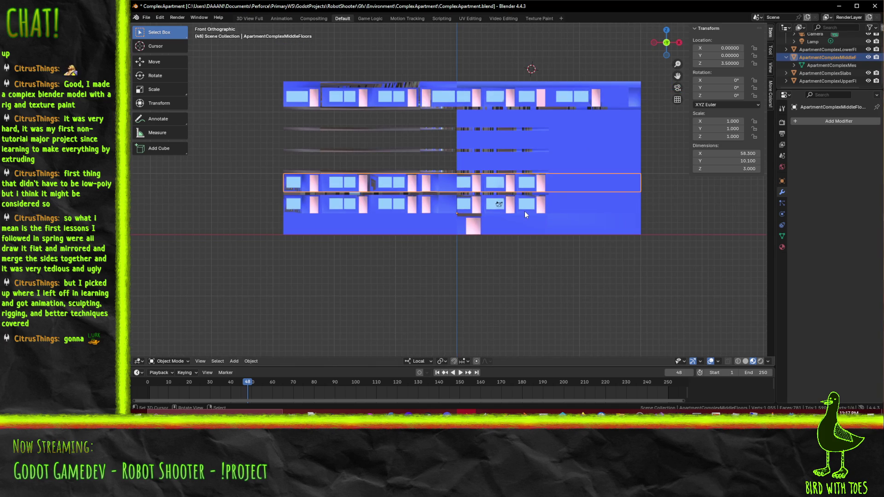
scroll(up, 3)
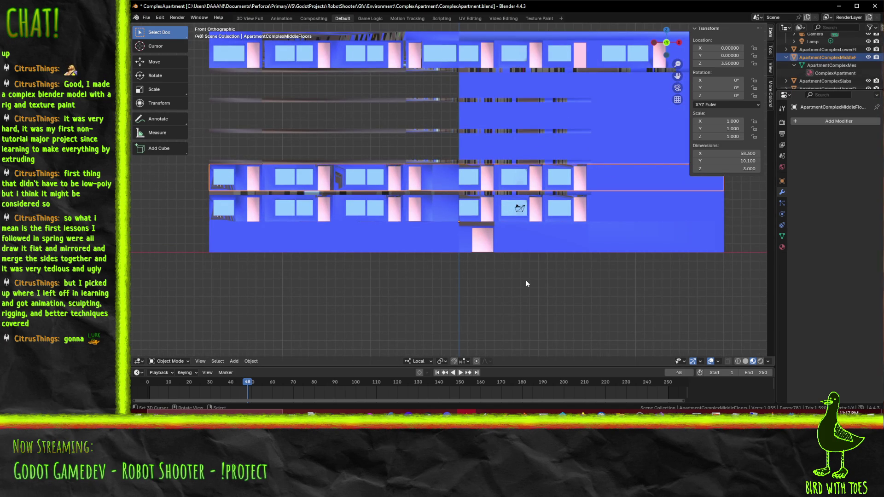
key(z)
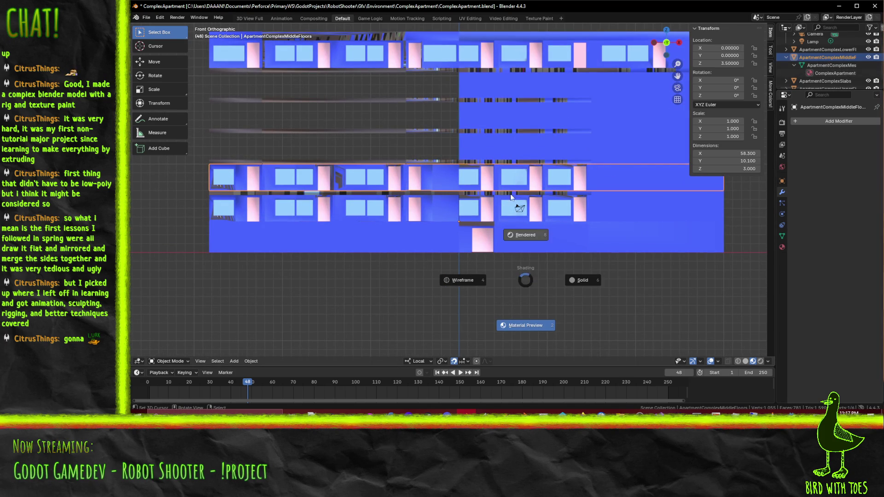
key(Escape)
- Duplicate ApartmentComplexMiddleFloors and start raising the copy along Z
key(g)
key(z)
key(z)
key(Escape)
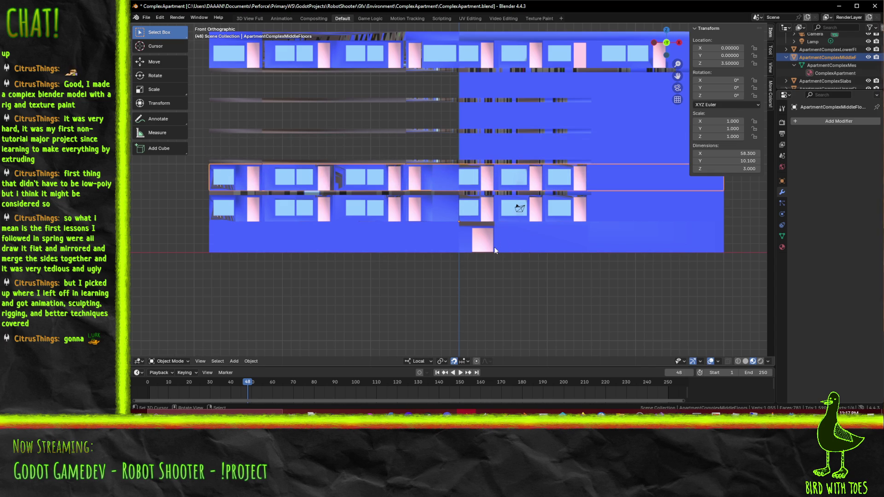
key(shift+d)
key(z)
key(z)
key(2)
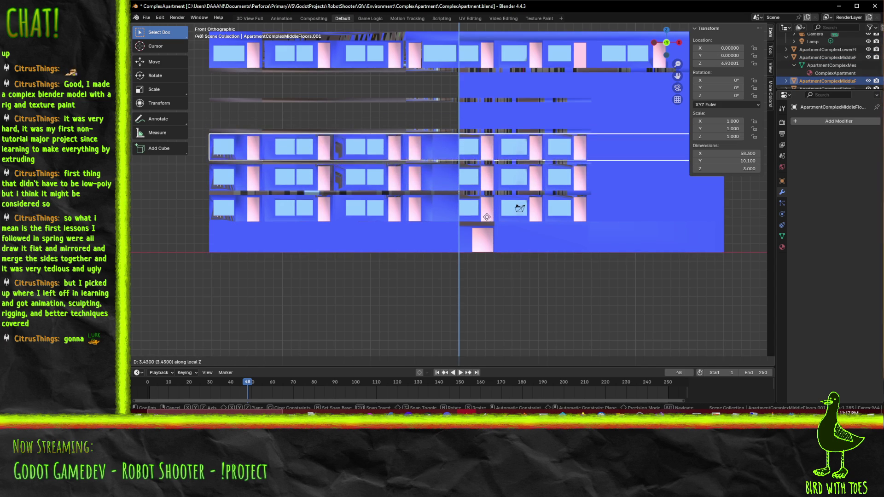
- Return to front view and raise the middle-floors copy 3 units along Z
key(Escape)
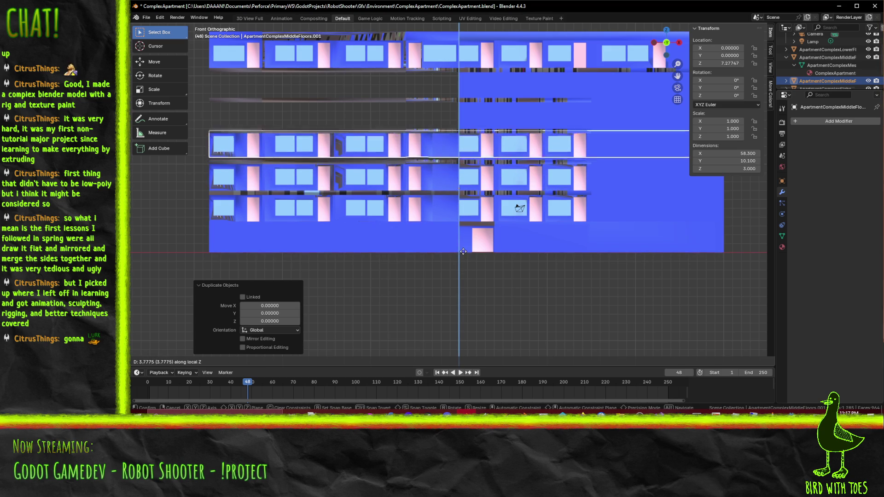
key(Escape)
drag(426, 257, 467, 262)
key(KP_1)
scroll(up, 3)
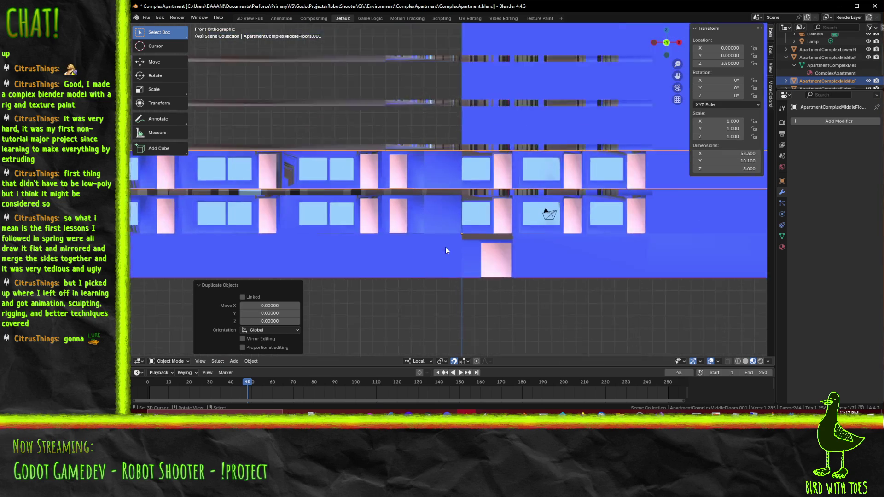
key(g)
key(z)
key(3)
key(Return)
- Lift the copy another 0.5 units to Z 7.0 and expand it in the Outliner
scroll(up, 3)
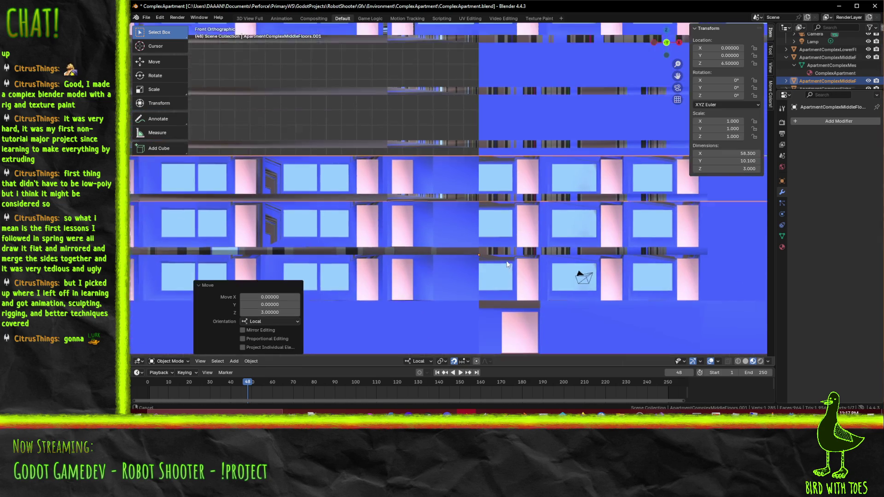
key(g)
key(z)
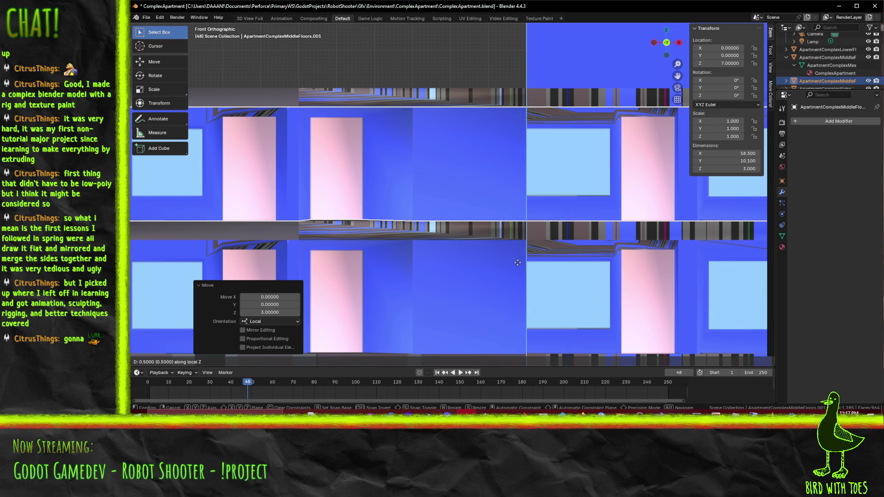
click(517, 266)
scroll(down, 3)
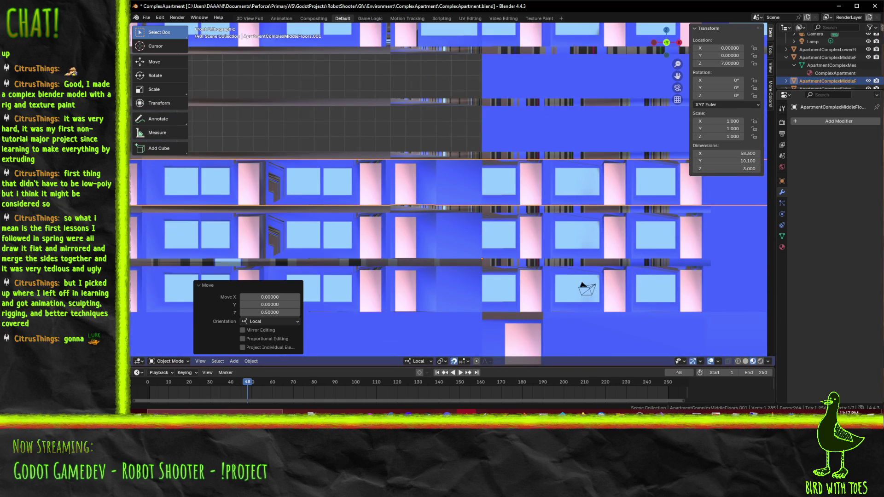
scroll(down, 3)
click(786, 65)
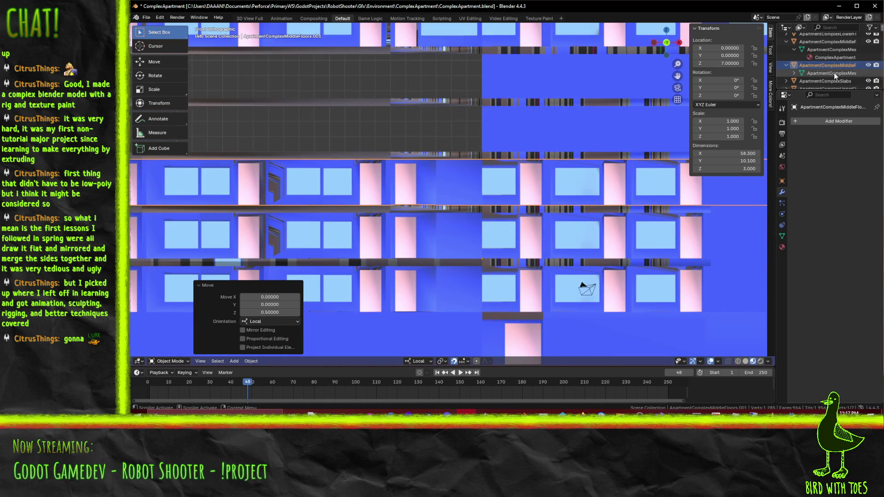
- Check the copy's mesh data options, then try moving floor faces in Edit Mode and undo
right_click(833, 73)
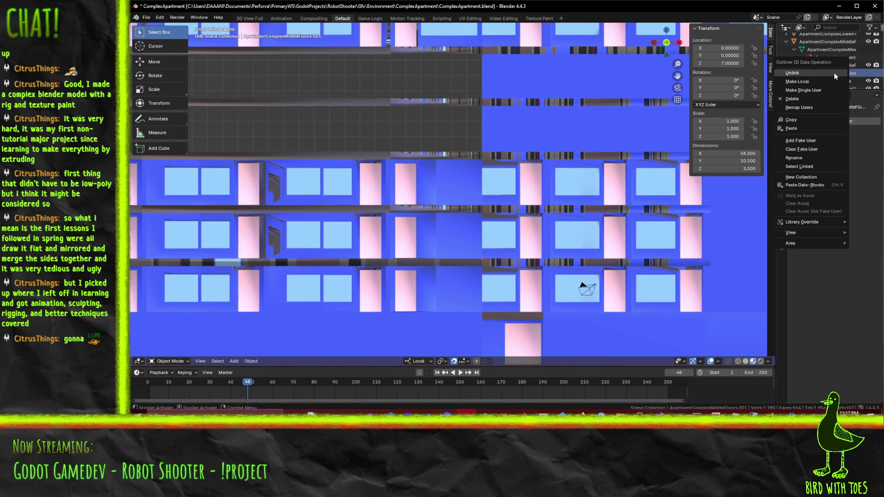
mouse_move(828, 244)
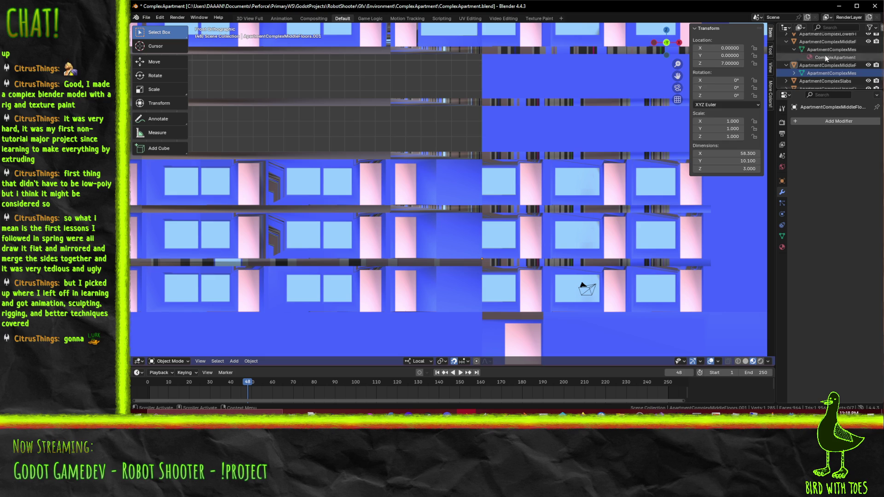
click(592, 206)
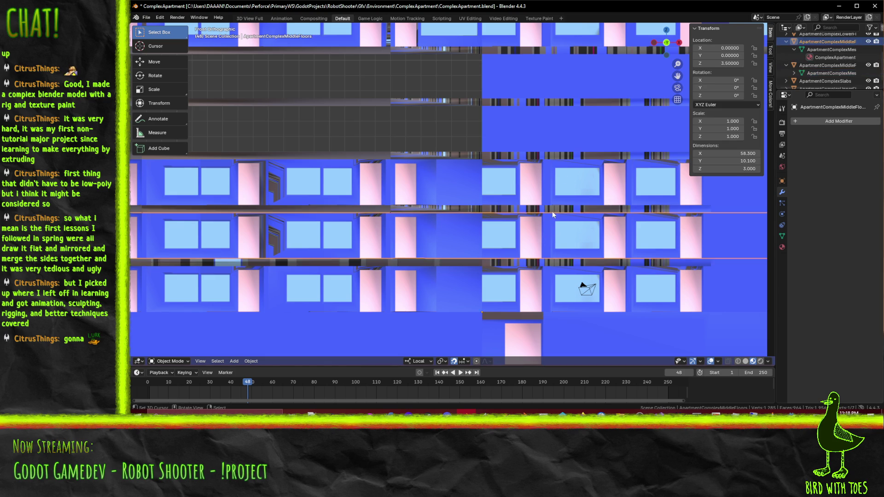
key(Tab)
key(g)
click(513, 187)
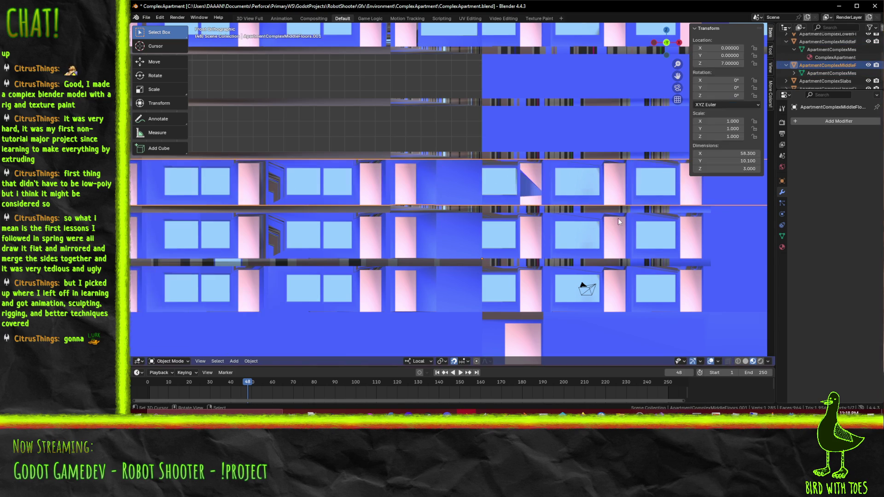
key(ctrl+z)
key(ctrl+shift+z)
key(alt+a)
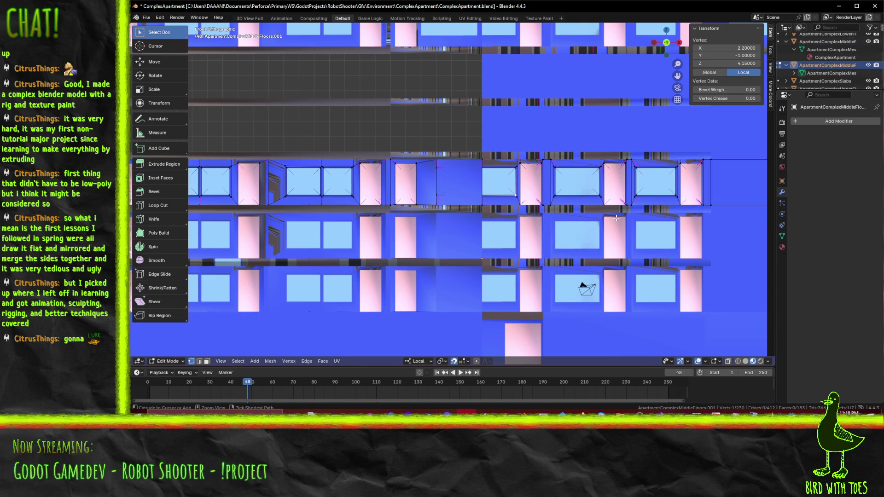
key(Tab)
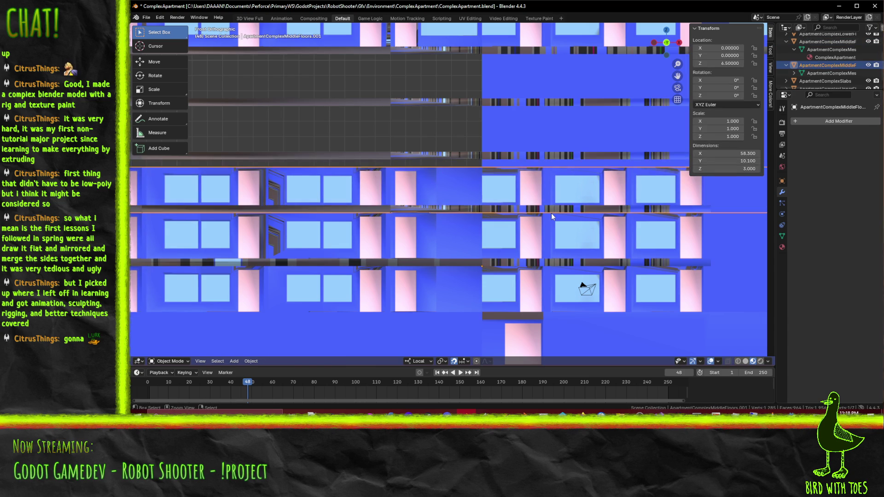
- Delete the .001 duplicate, reselect the original middle floors, and switch to the browser manual
key(Delete)
click(551, 238)
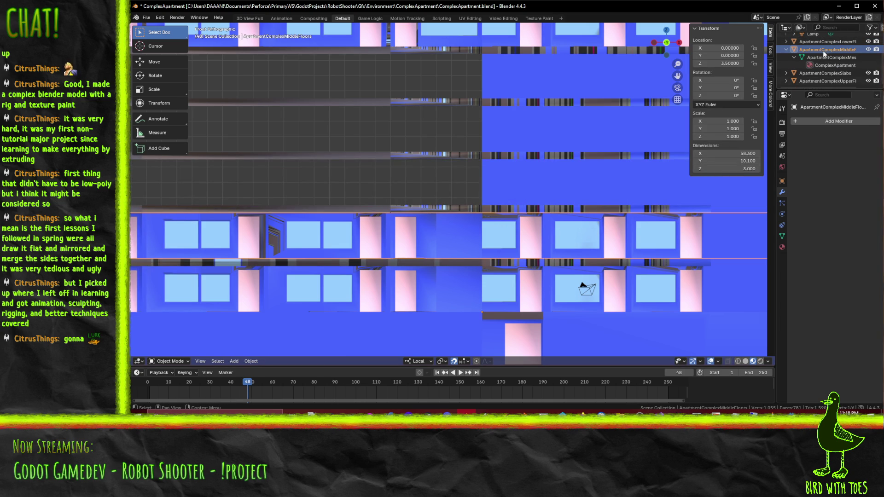
drag(801, 89, 801, 167)
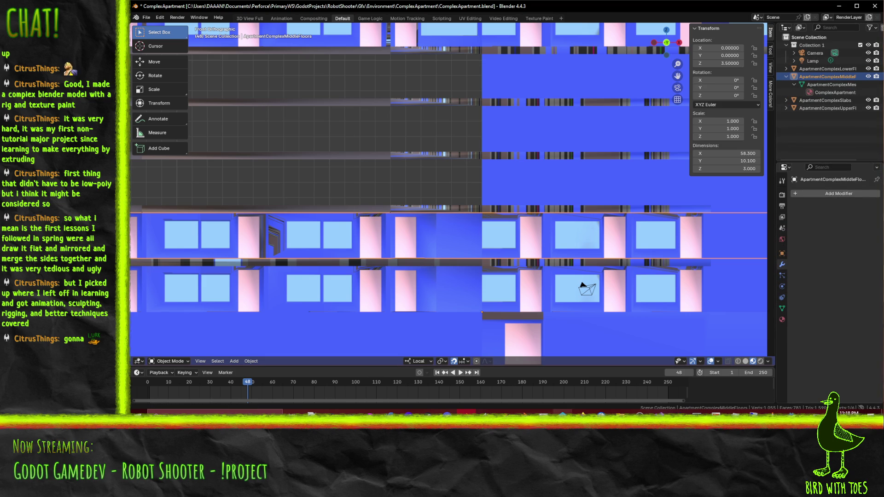
mouse_move(570, 412)
click(538, 374)
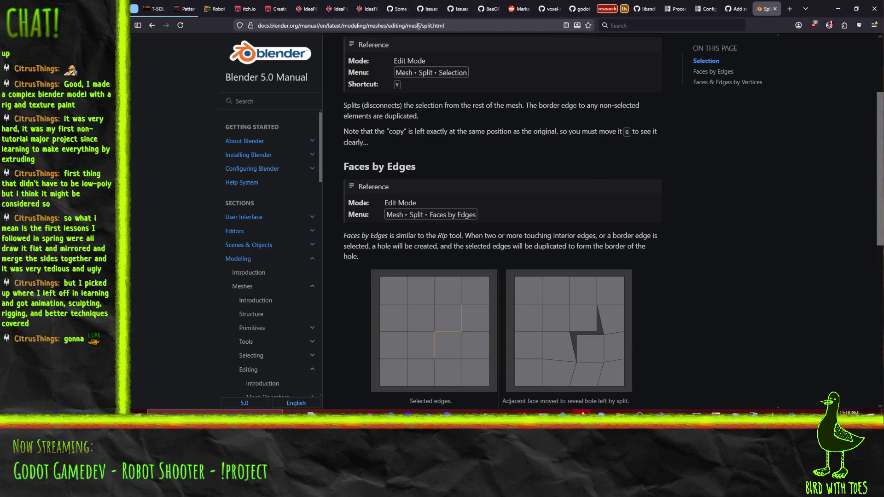
- Navigate the manual to the mesh Split page's Faces by Edges section
click(418, 25)
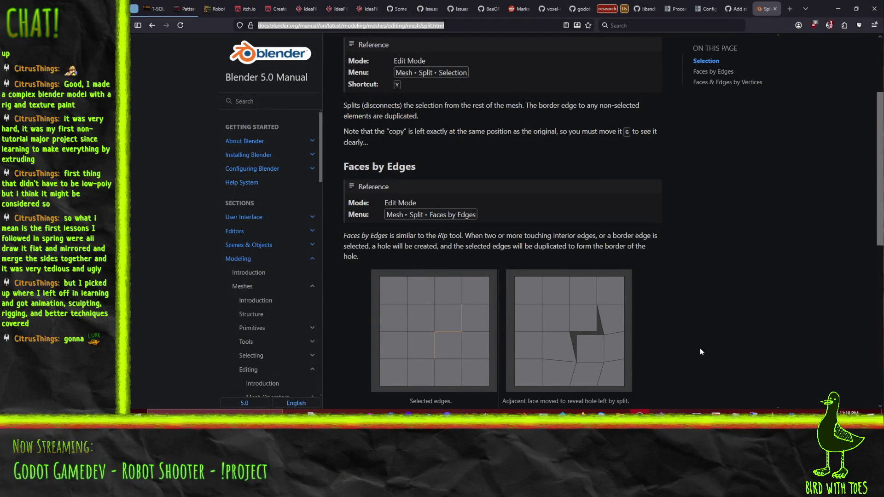
- Search the web for 'blender scene collection'
click(433, 25)
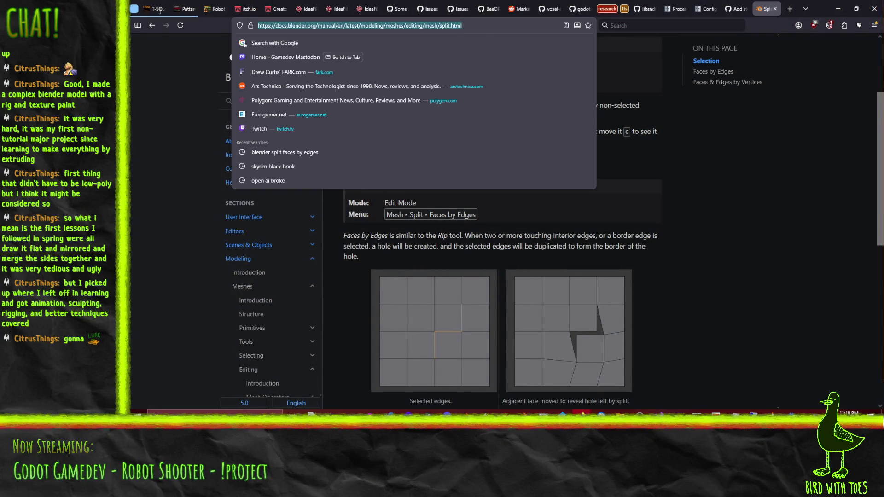
text(blend)
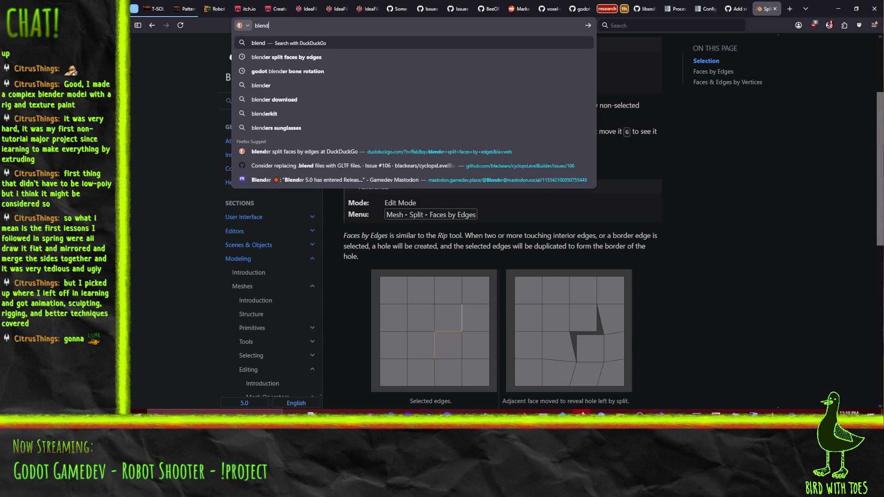
text(er)
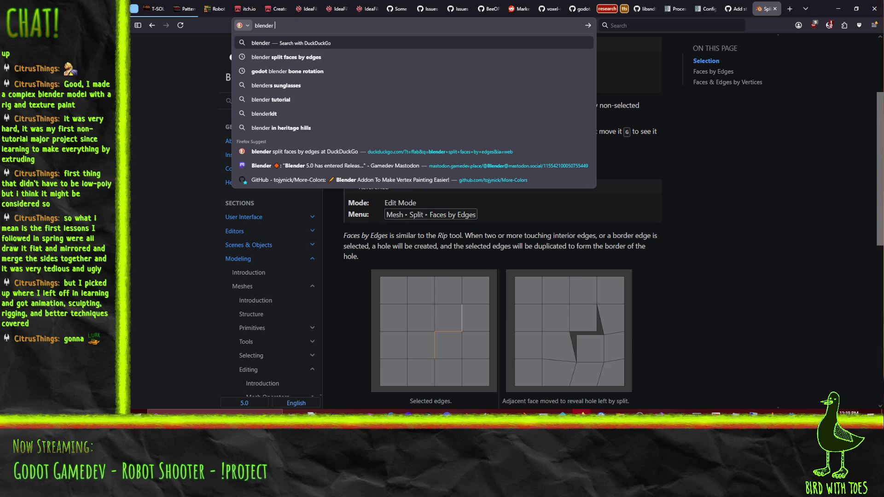
text(scene collect)
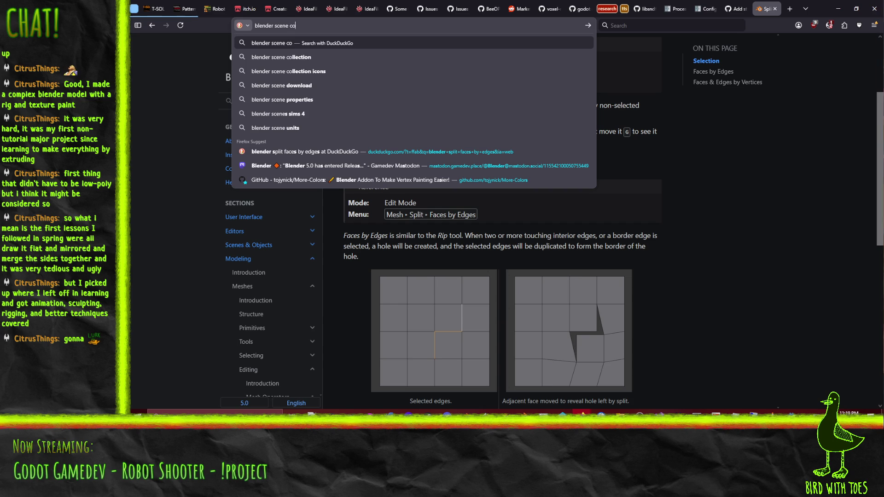
text(ion)
key(Return)
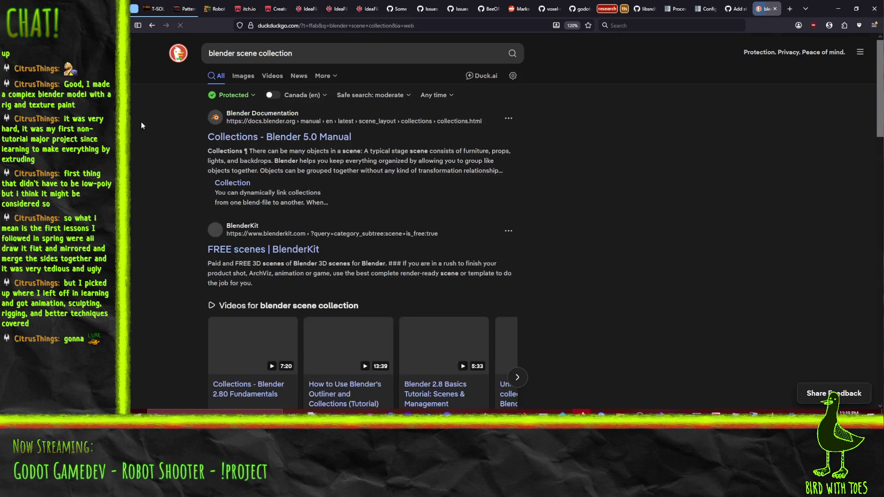
- Read the manual's Collections page down to Collections Panel, then go back to the results
click(243, 141)
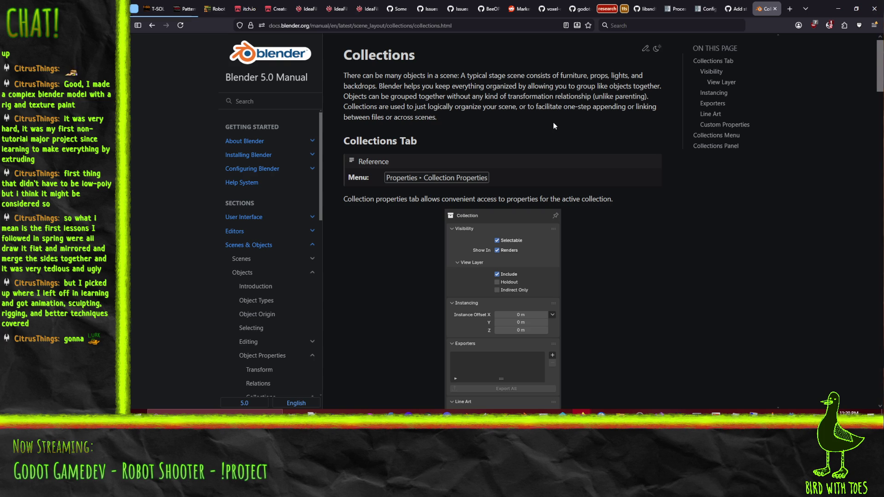
scroll(down, 3)
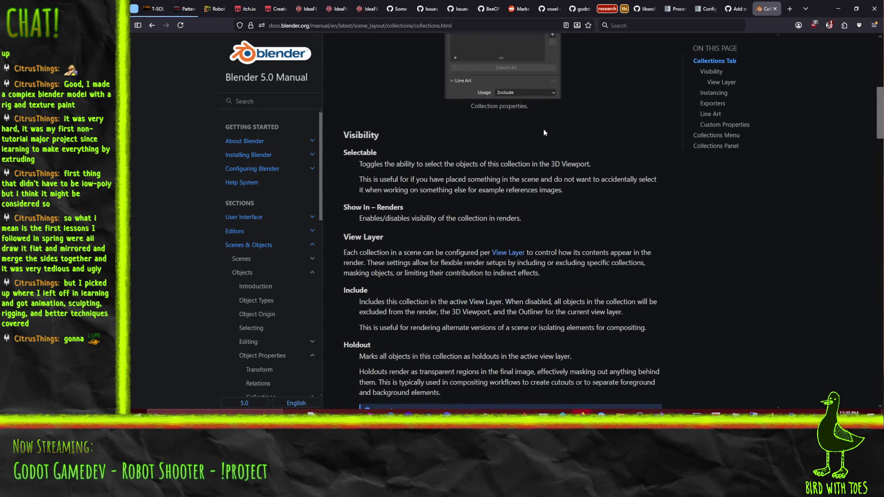
scroll(down, 3)
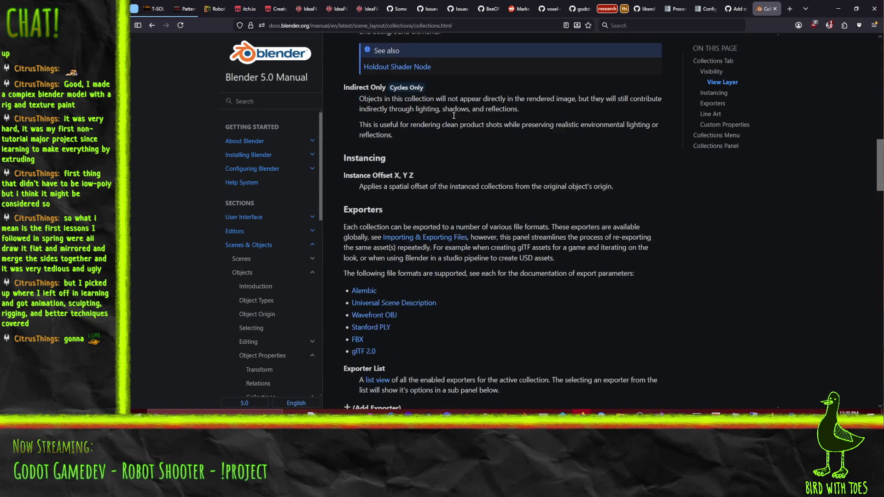
scroll(down, 3)
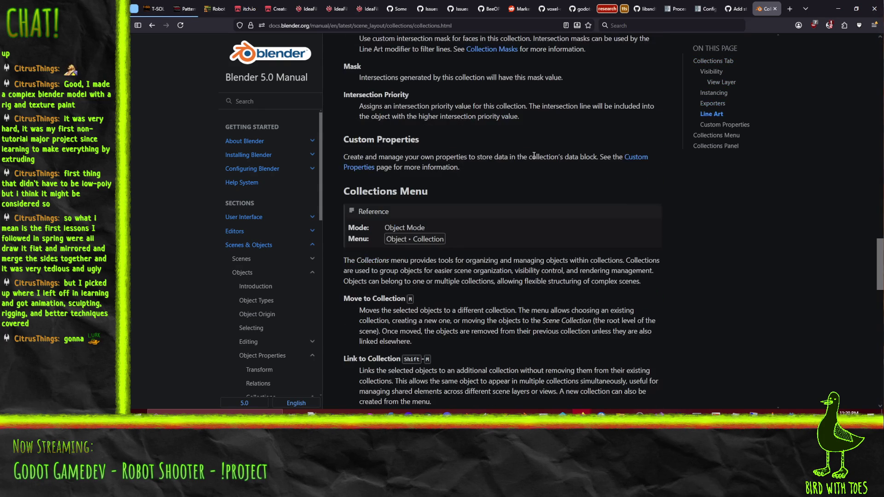
scroll(down, 3)
scroll(up, 3)
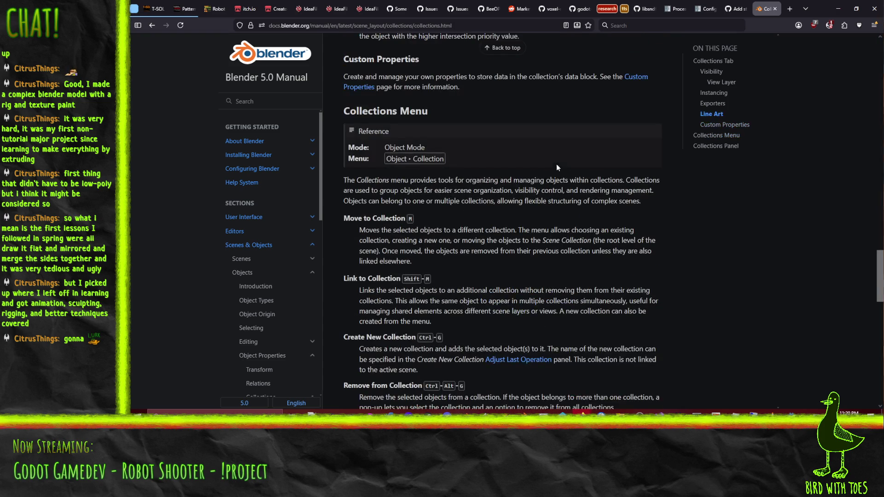
scroll(down, 3)
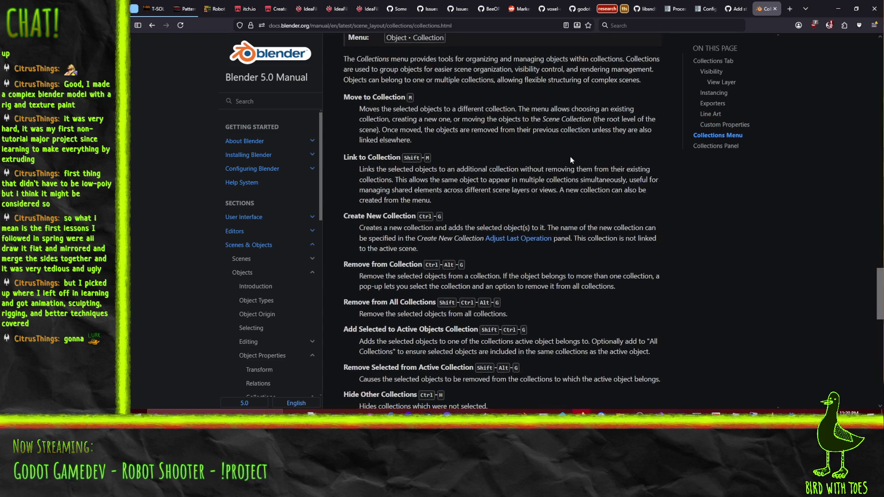
scroll(down, 3)
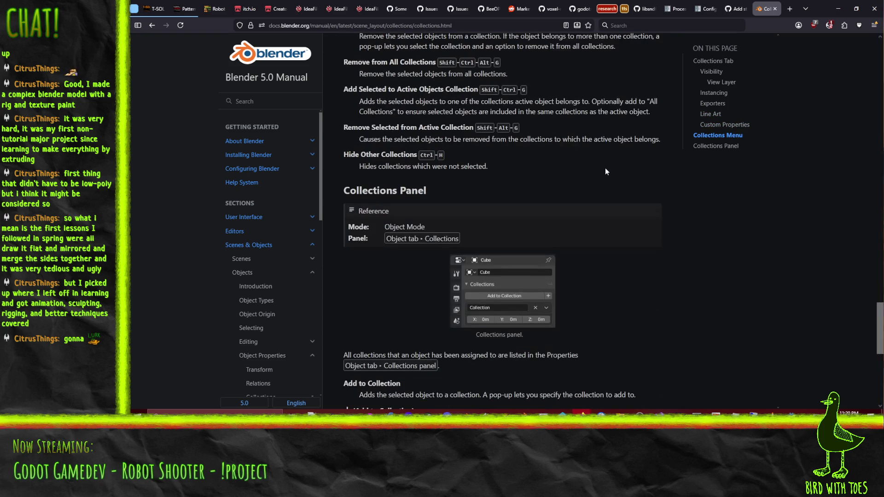
scroll(down, 3)
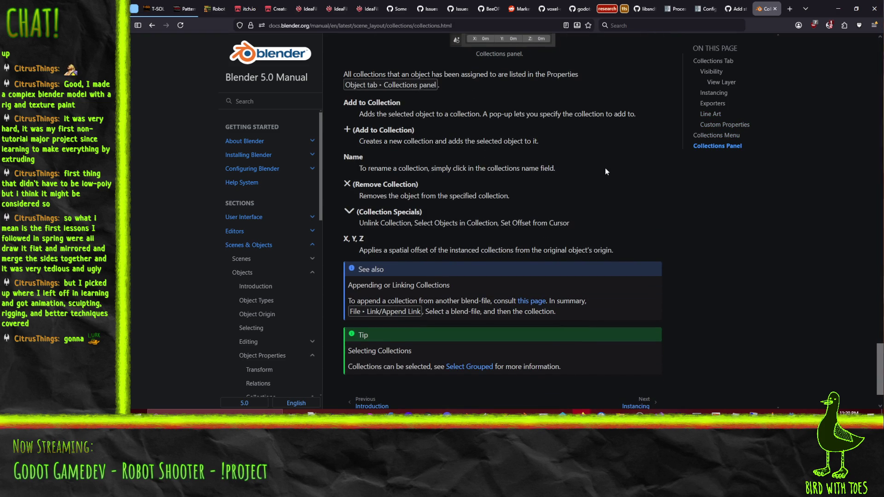
scroll(down, 3)
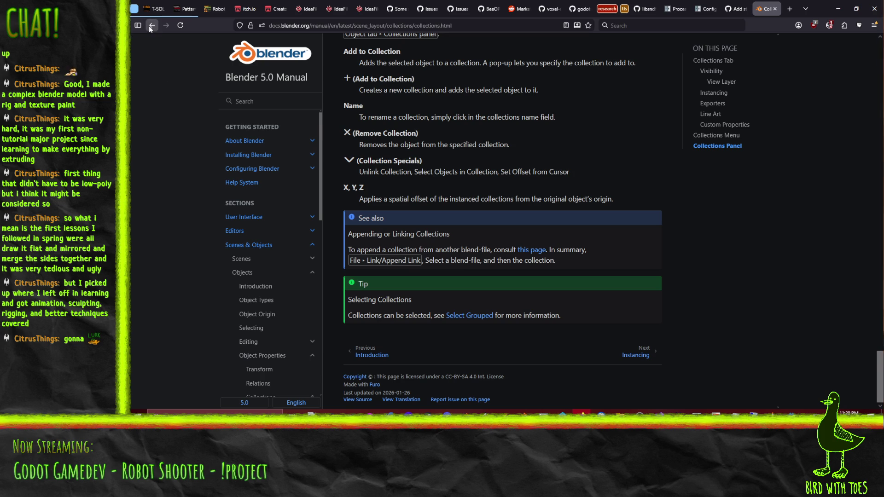
click(150, 26)
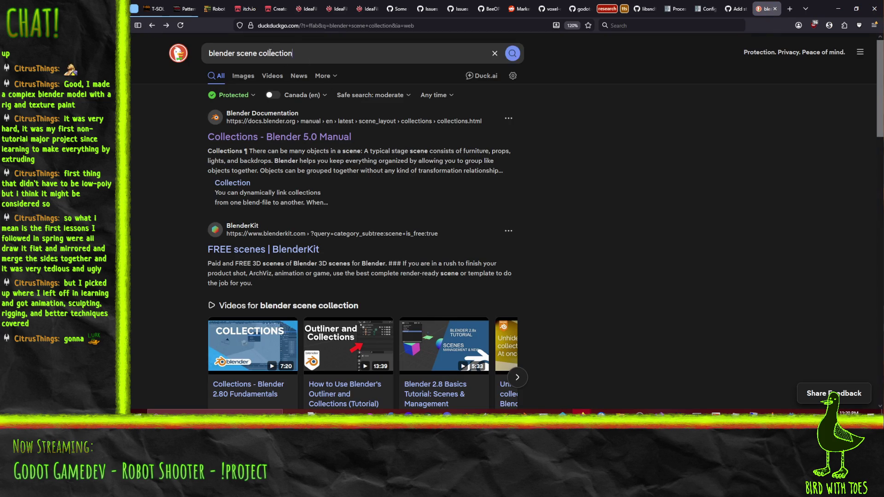
- Replace the search query with 'blender reuse mesh' and run it
click(323, 58)
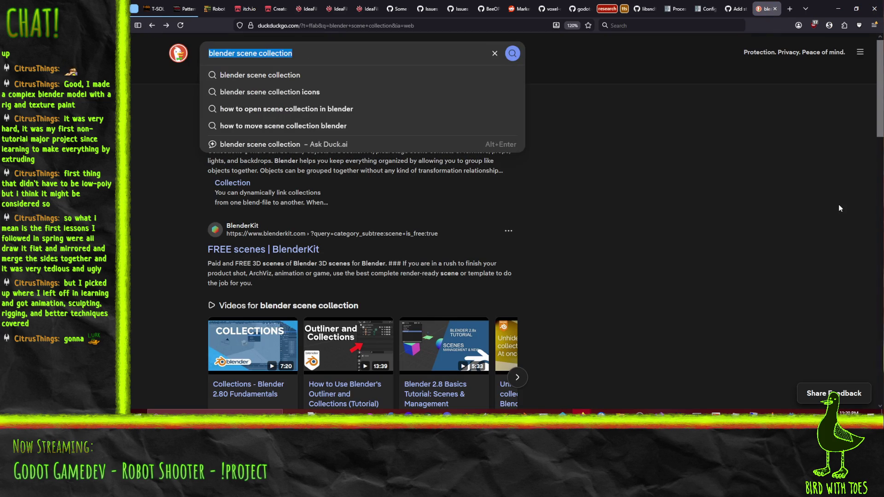
text(b;en)
key(BackSpace)
key(BackSpace)
key(BackSpace)
text(lender re)
text(use mesh)
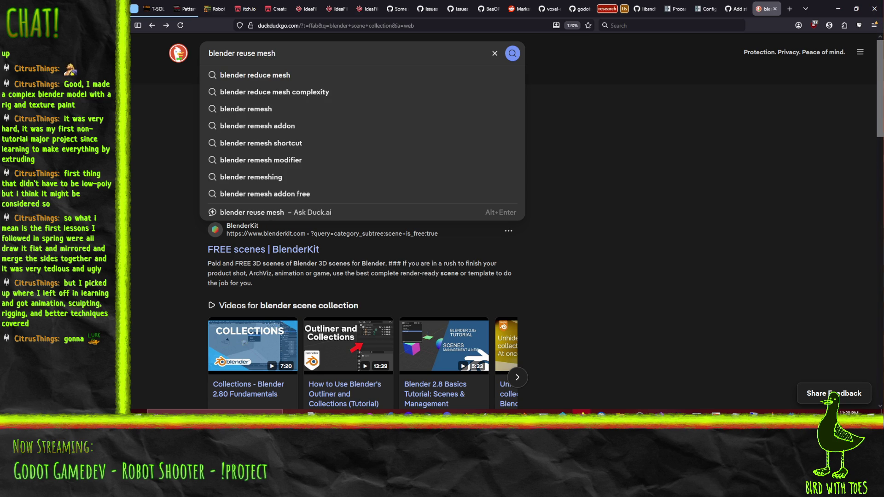
key(Return)
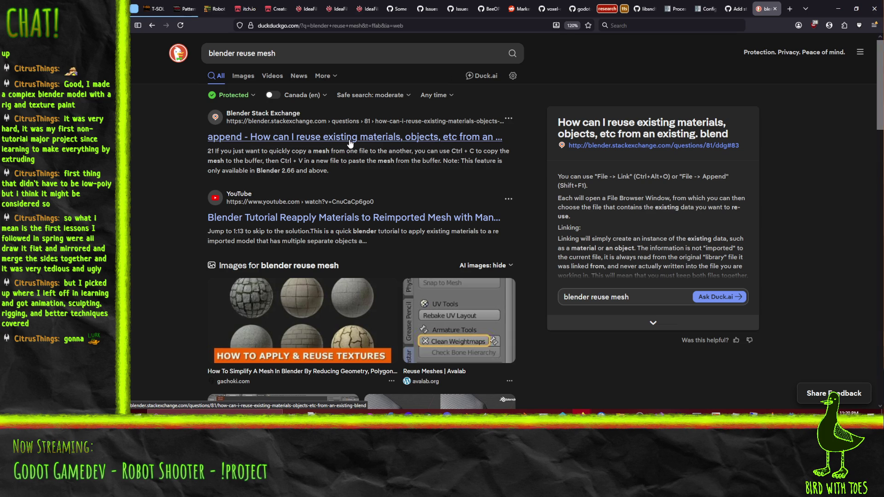
- Open the Stack Exchange question on reusing objects from another .blend and read its Link and Append answer
click(350, 143)
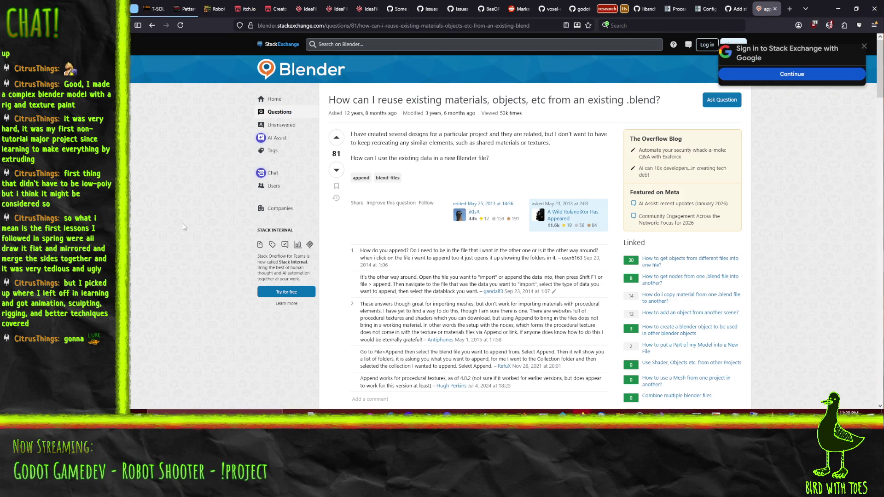
scroll(down, 3)
scroll(down, 3)
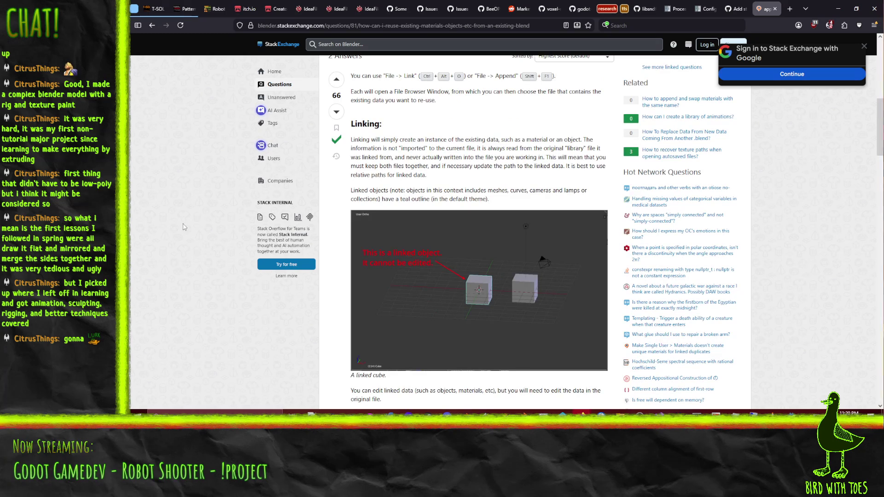
scroll(up, 3)
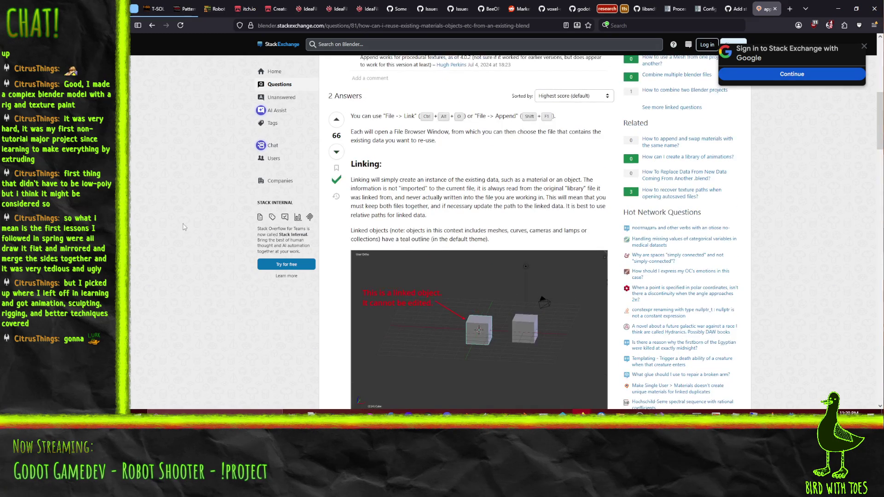